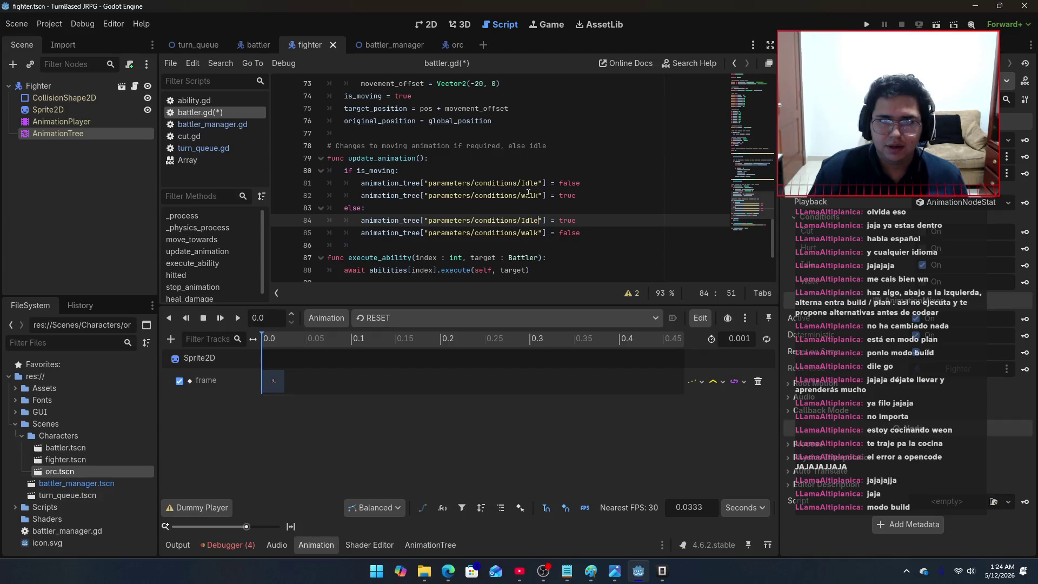
Step: Capitalize the walk condition names on lines 82 and 85 to Walk and save battler.gd
{"action": "double_click", "coordinate": [527, 195]}
{"action": "type", "text": "Walk"}
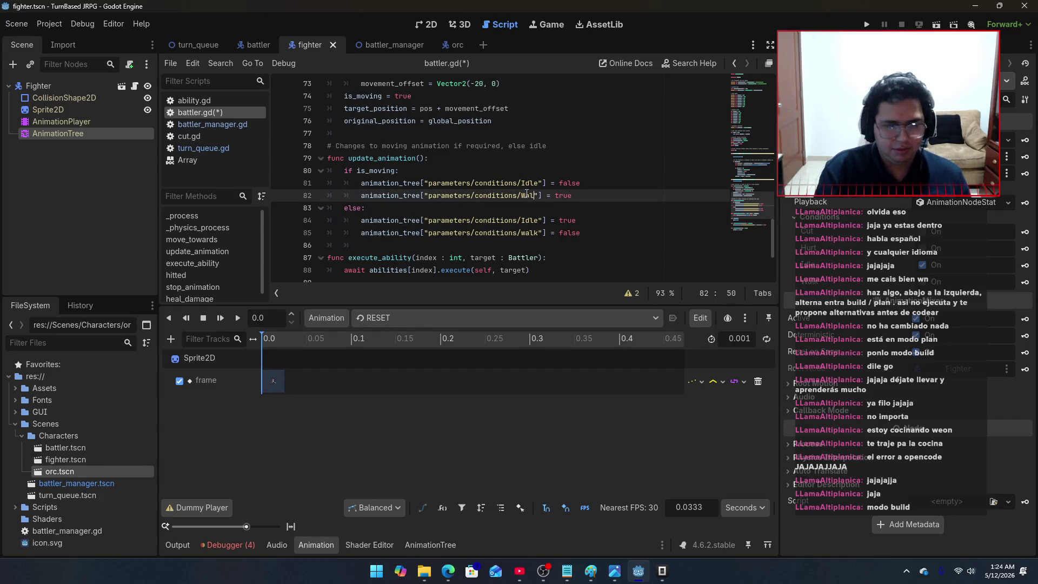
{"action": "double_click", "coordinate": [527, 195]}
{"action": "double_click", "coordinate": [527, 233]}
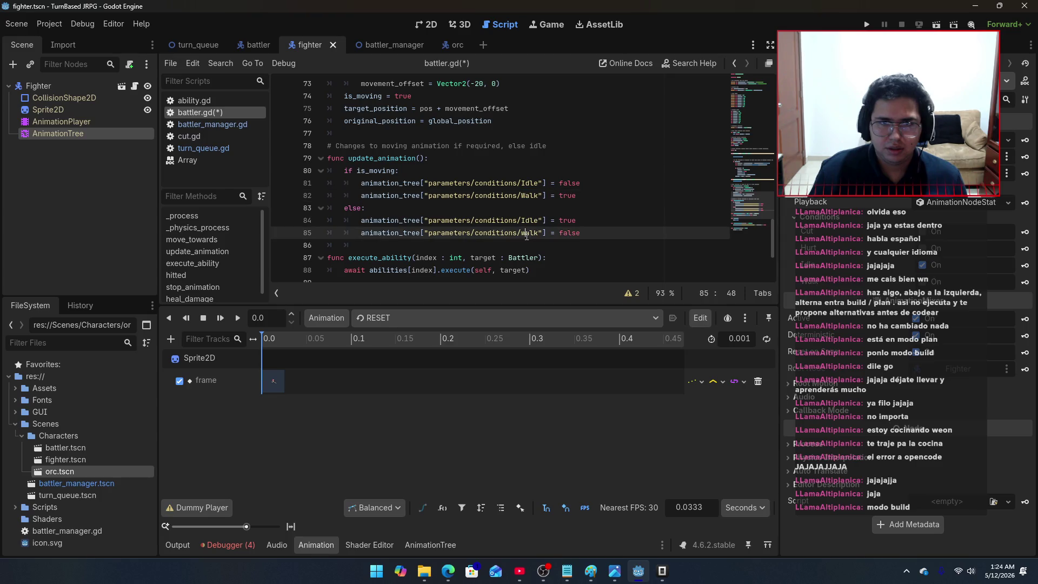
{"action": "type", "text": "Walk"}
{"action": "scroll", "coordinate": [541, 243], "scroll_direction": "down", "scroll_amount": 3}
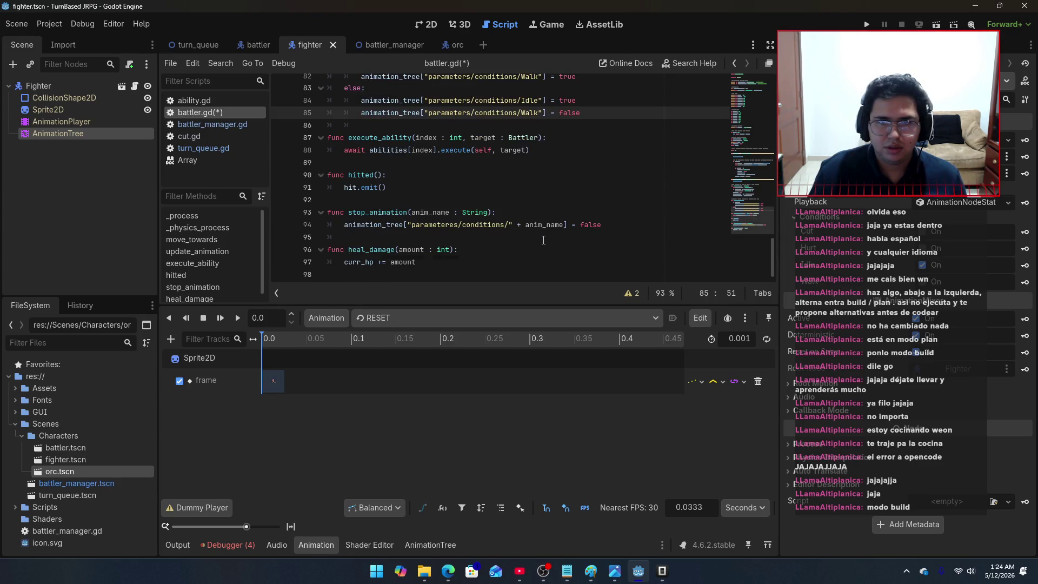
{"action": "key", "text": "ctrl+s"}
Step: Append .capitalize() to anim_name on line 94 in stop_animation and save
{"action": "left_click", "coordinate": [566, 225]}
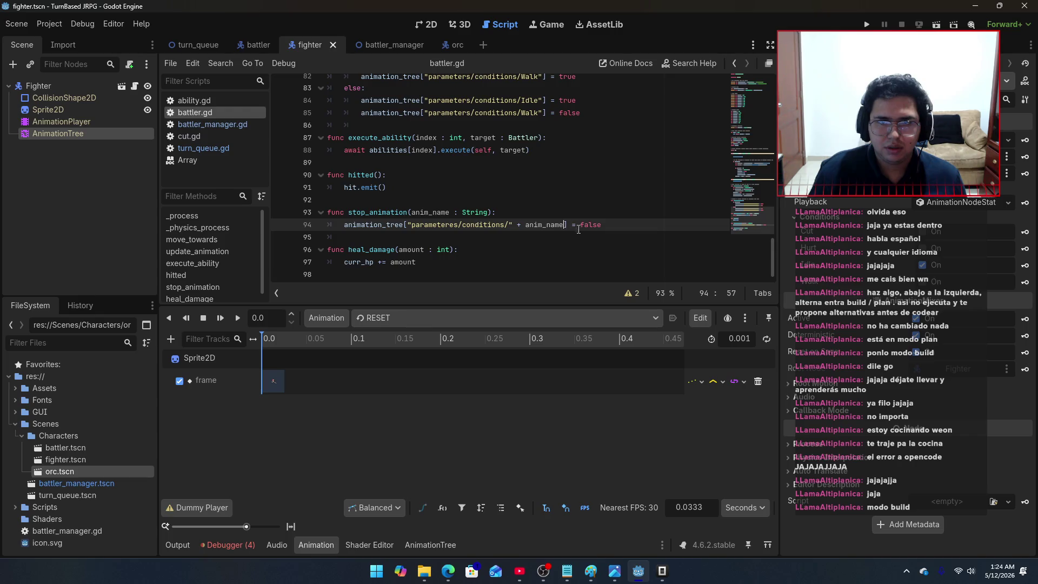
{"action": "type", "text": ".cap"}
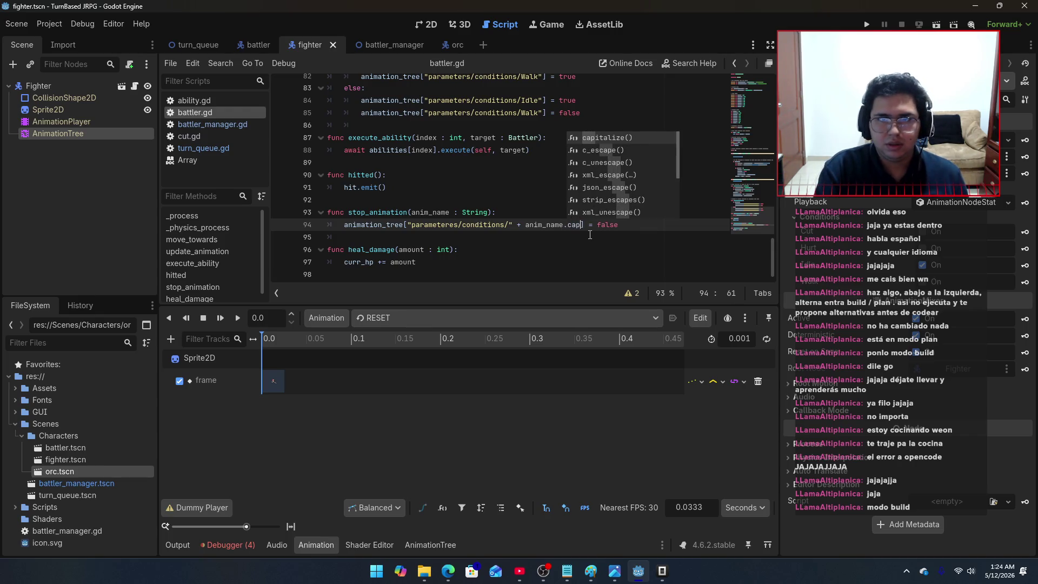
{"action": "key", "text": "Return"}
{"action": "key", "text": "ctrl+s"}
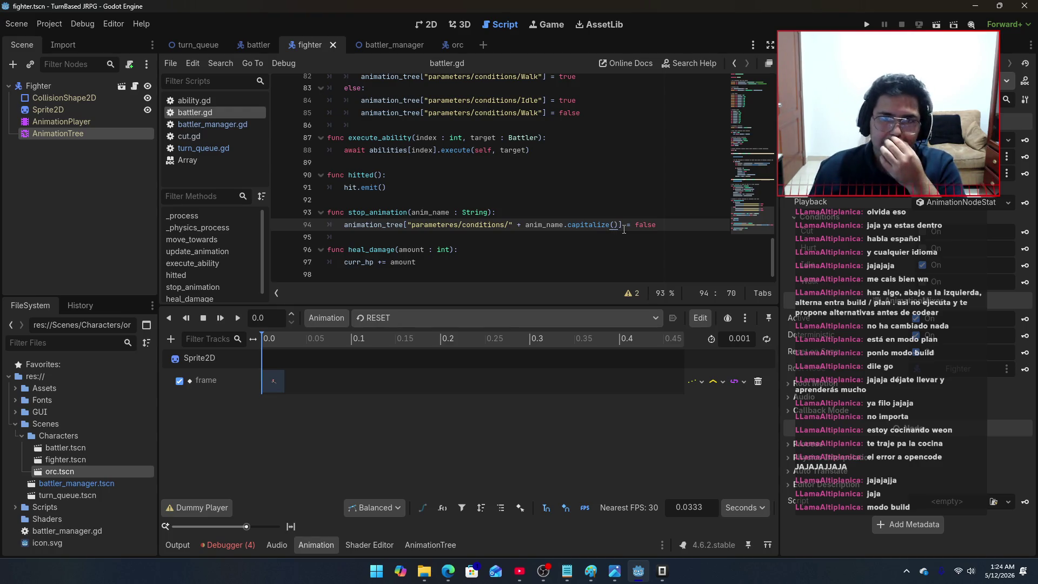
Step: In cut.gd, capitalize the cut and hurt condition paths to Cut and Hurt, then run the game
{"action": "left_click", "coordinate": [221, 138]}
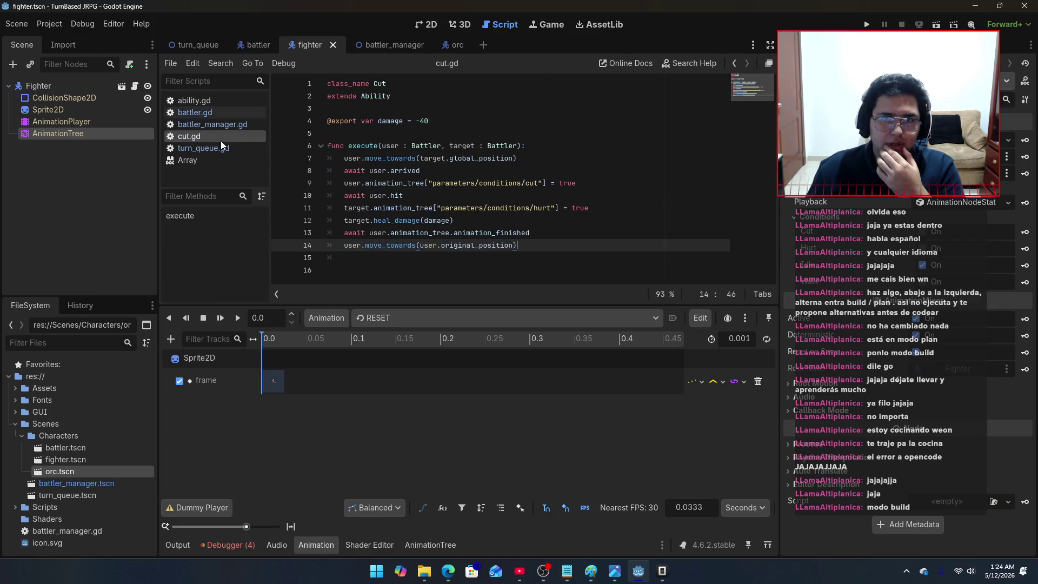
{"action": "left_click", "coordinate": [530, 183]}
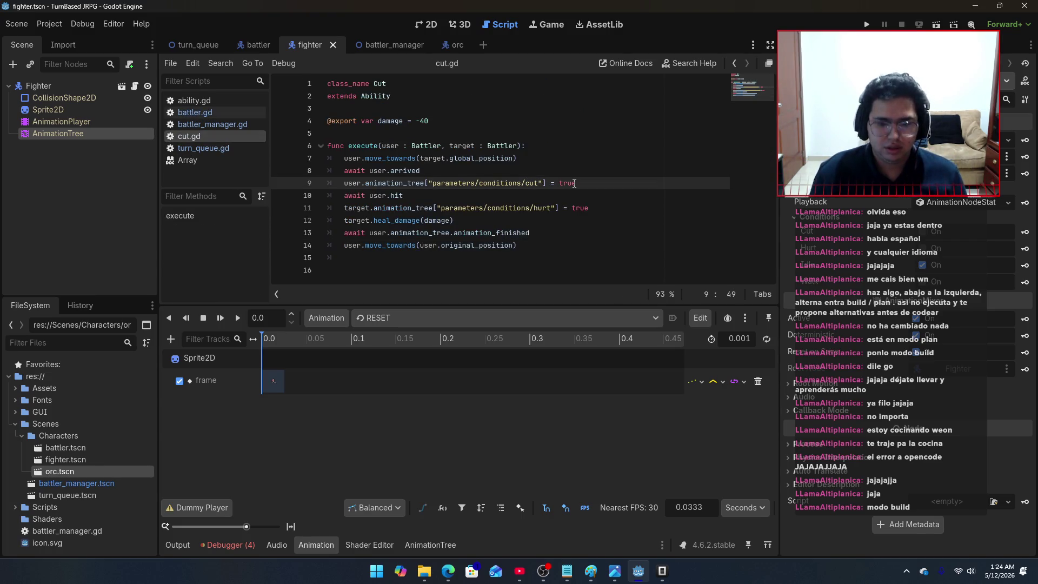
{"action": "key", "text": "BackSpace"}
{"action": "type", "text": "C"}
{"action": "left_click", "coordinate": [542, 209]}
{"action": "key", "text": "BackSpace"}
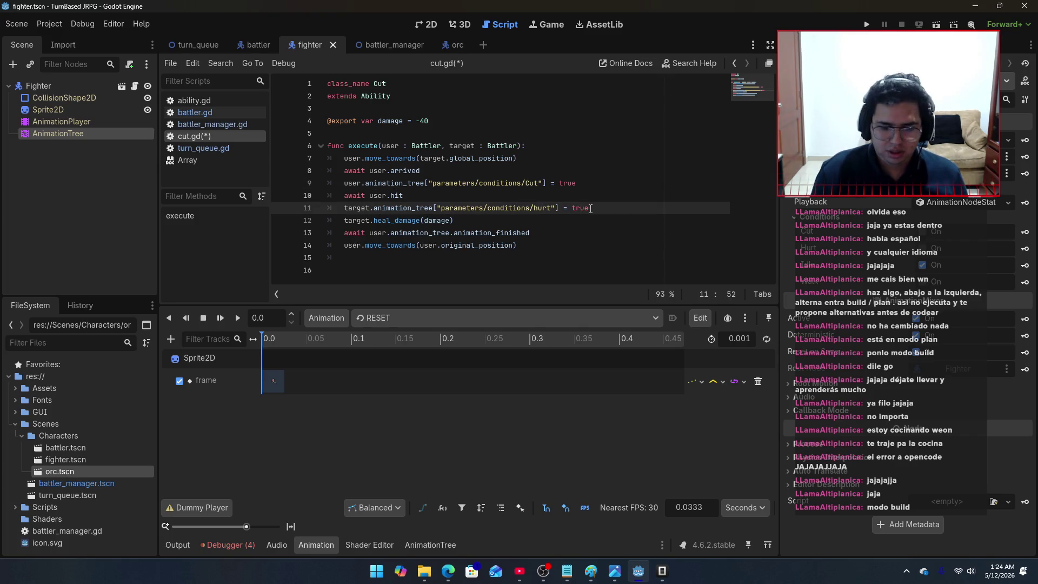
{"action": "type", "text": "H"}
{"action": "key", "text": "F5"}
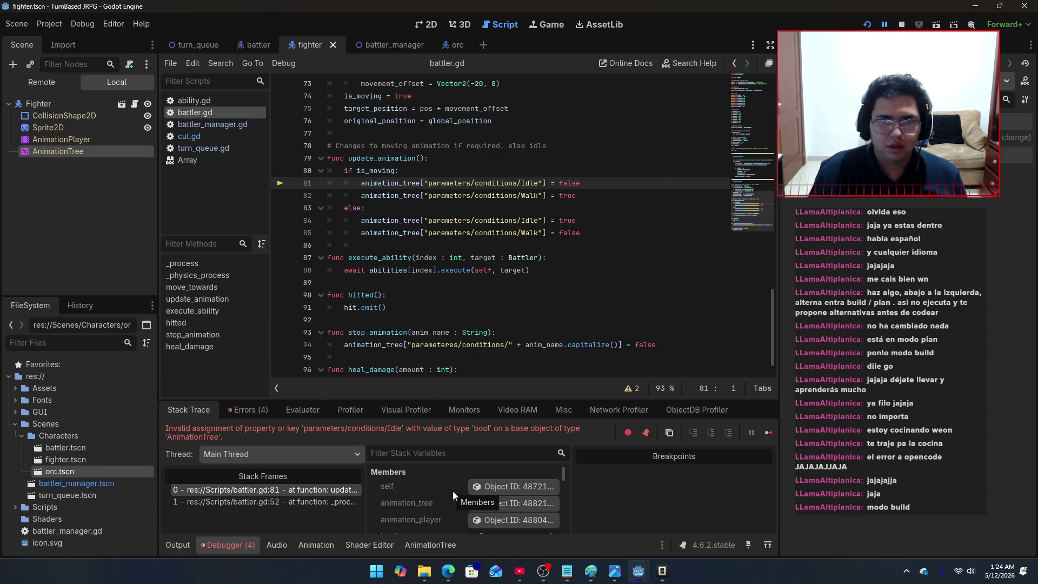
{"action": "left_click", "coordinate": [453, 576]}
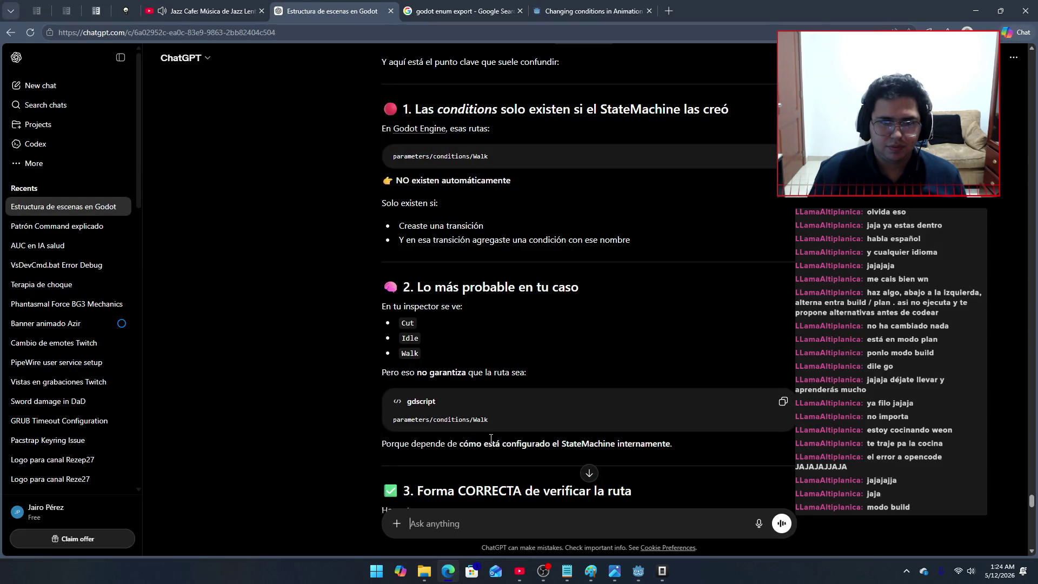
Step: Scroll through ChatGPT's reply and copy the print(animation_tree.get_property_list()) code block
{"action": "scroll", "coordinate": [491, 438], "scroll_direction": "down", "scroll_amount": 1}
{"action": "scroll", "coordinate": [493, 438], "scroll_direction": "down", "scroll_amount": 1}
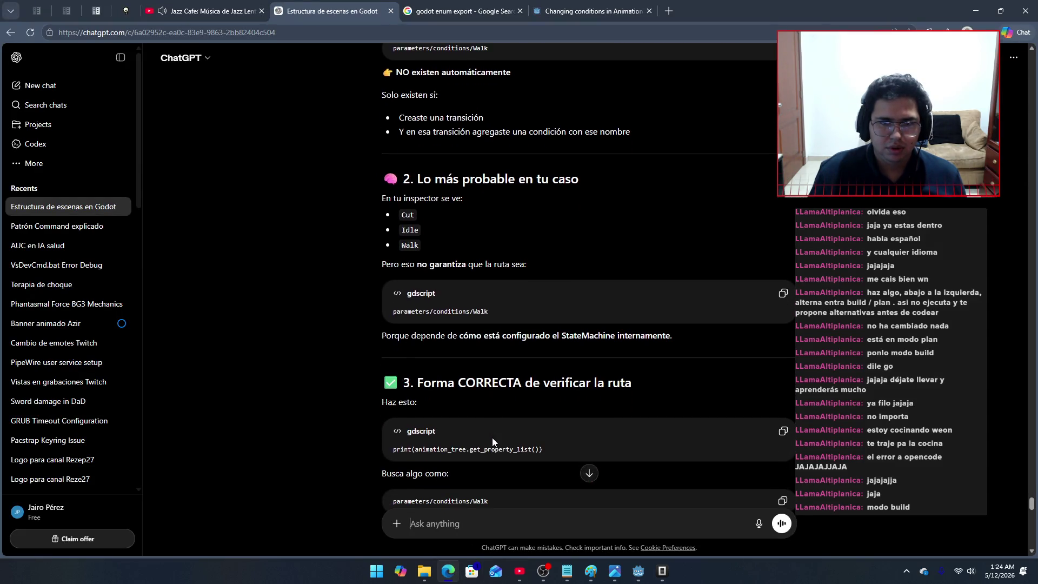
{"action": "scroll", "coordinate": [492, 438], "scroll_direction": "down", "scroll_amount": 1}
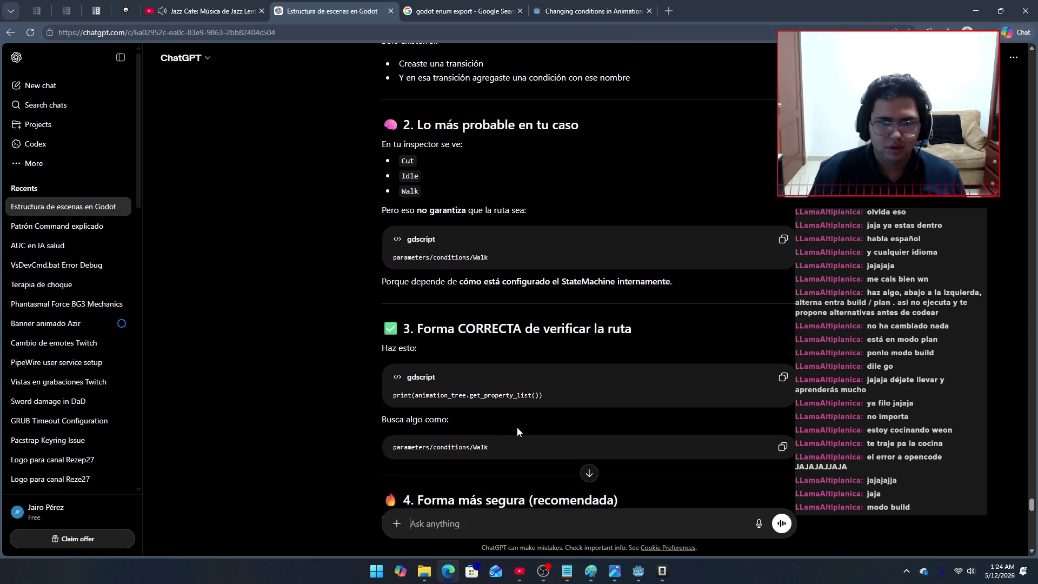
{"action": "scroll", "coordinate": [517, 427], "scroll_direction": "down", "scroll_amount": 1}
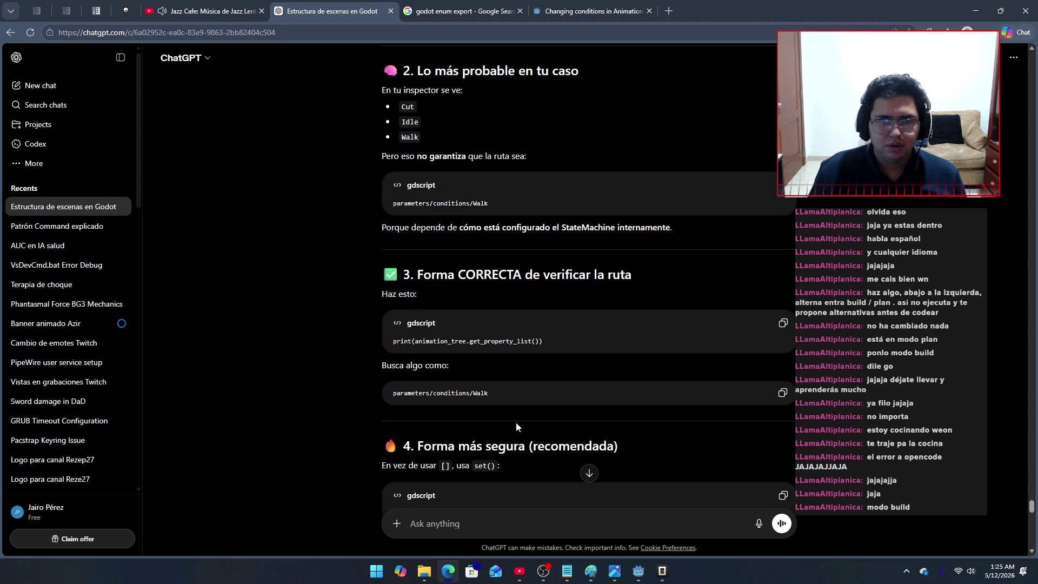
{"action": "scroll", "coordinate": [664, 350], "scroll_direction": "down", "scroll_amount": 2}
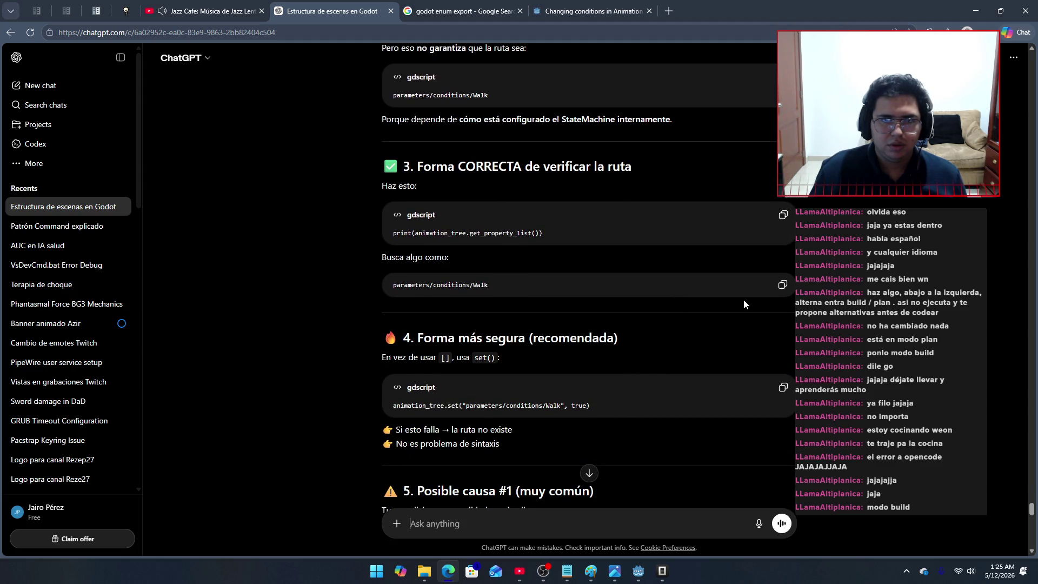
{"action": "left_click", "coordinate": [784, 216]}
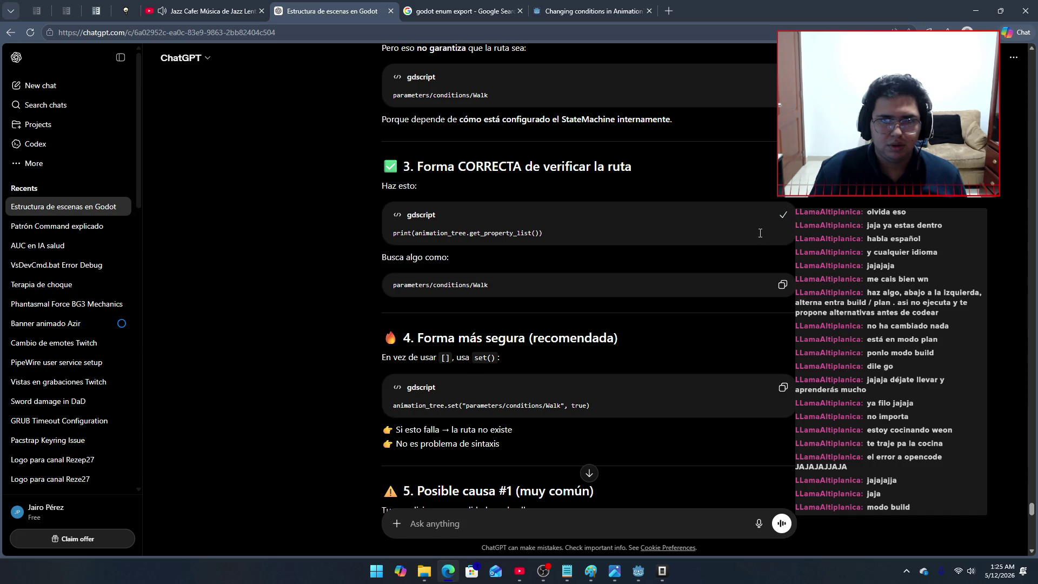
Step: Bring the running game window forward and close it
{"action": "key", "text": "alt+Tab"}
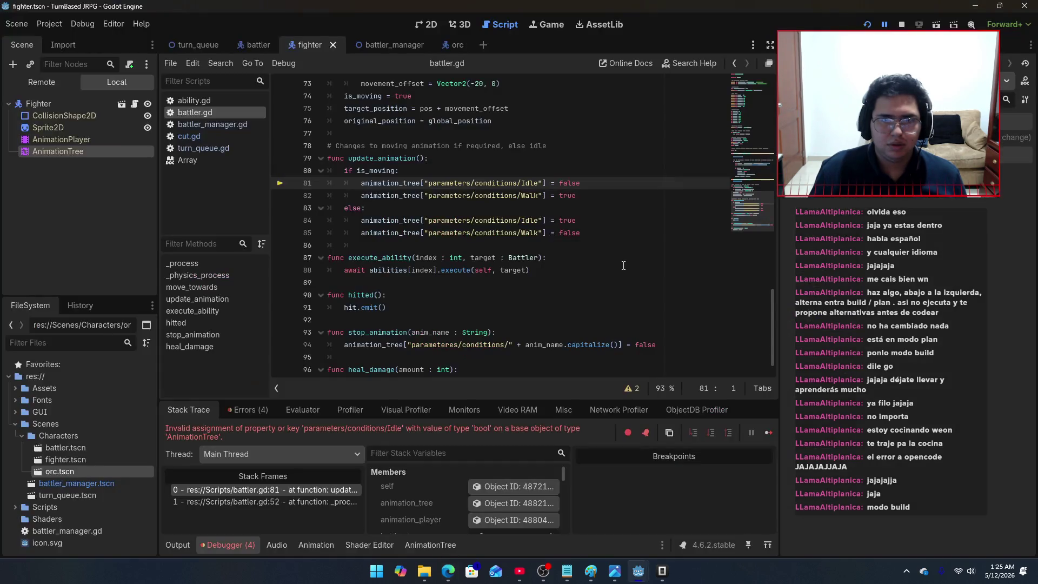
{"action": "key", "text": "alt+Tab"}
{"action": "key", "text": "alt+Tab"}
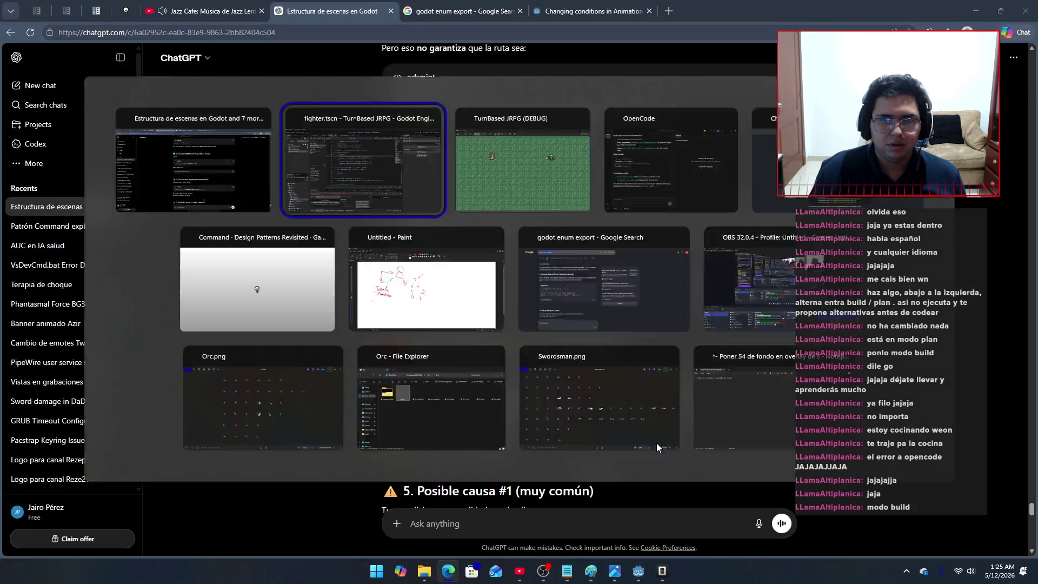
{"action": "left_click", "coordinate": [662, 571]}
{"action": "left_click", "coordinate": [666, 573]}
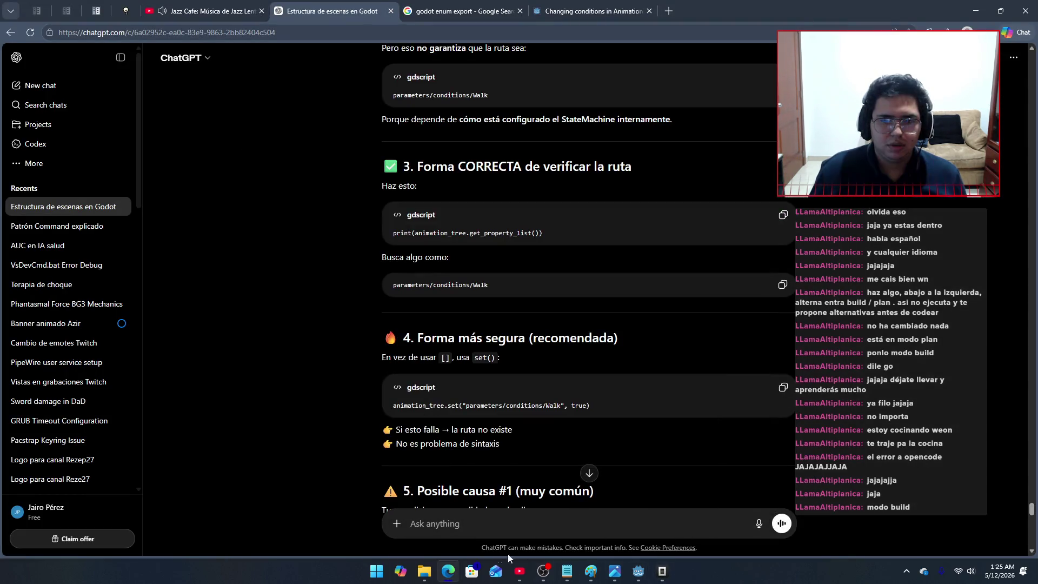
{"action": "mouse_move", "coordinate": [449, 573]}
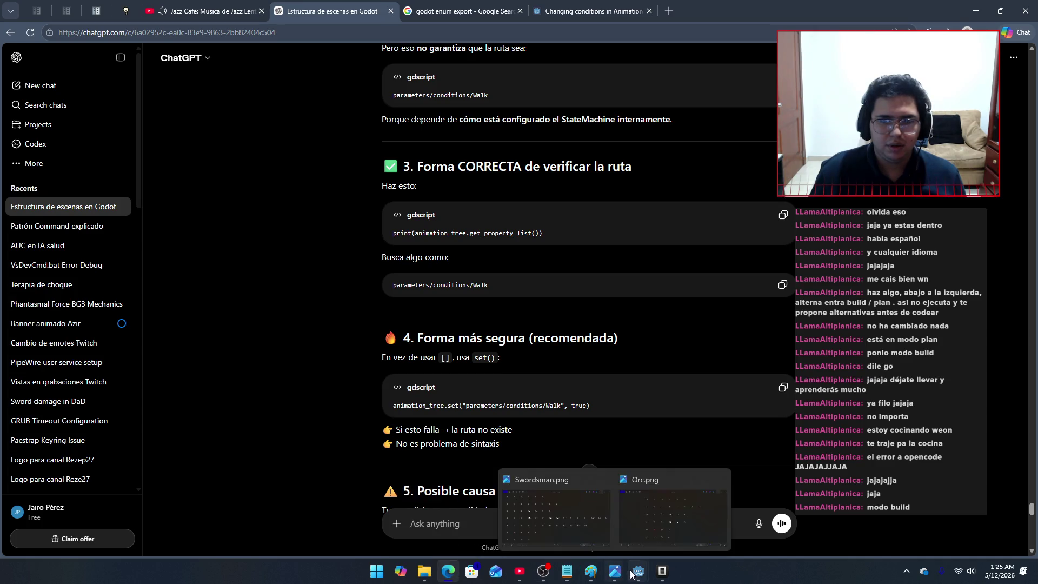
{"action": "mouse_move", "coordinate": [638, 571]}
{"action": "left_click", "coordinate": [657, 543]}
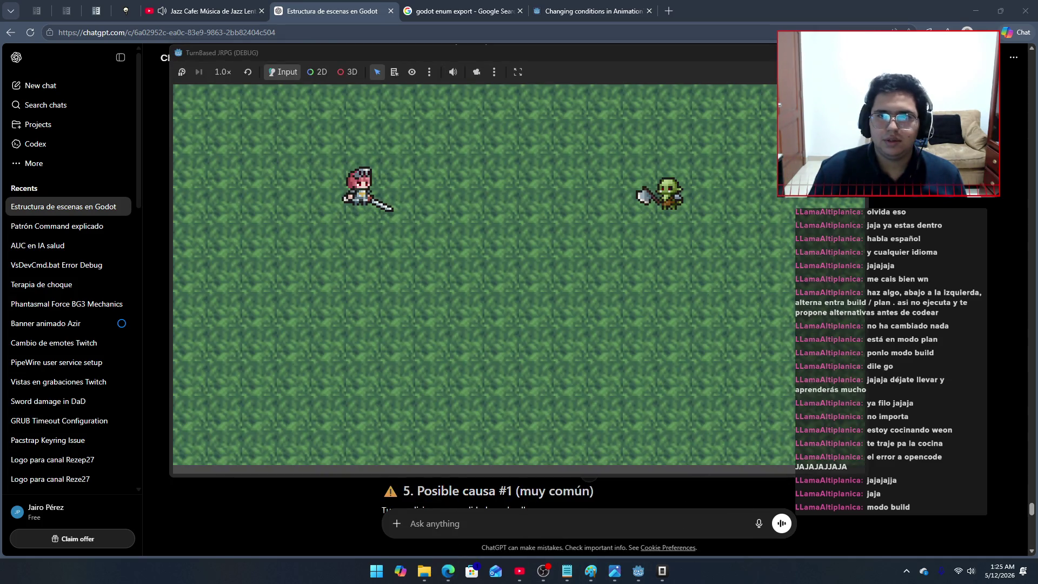
{"action": "key", "text": "alt+F4"}
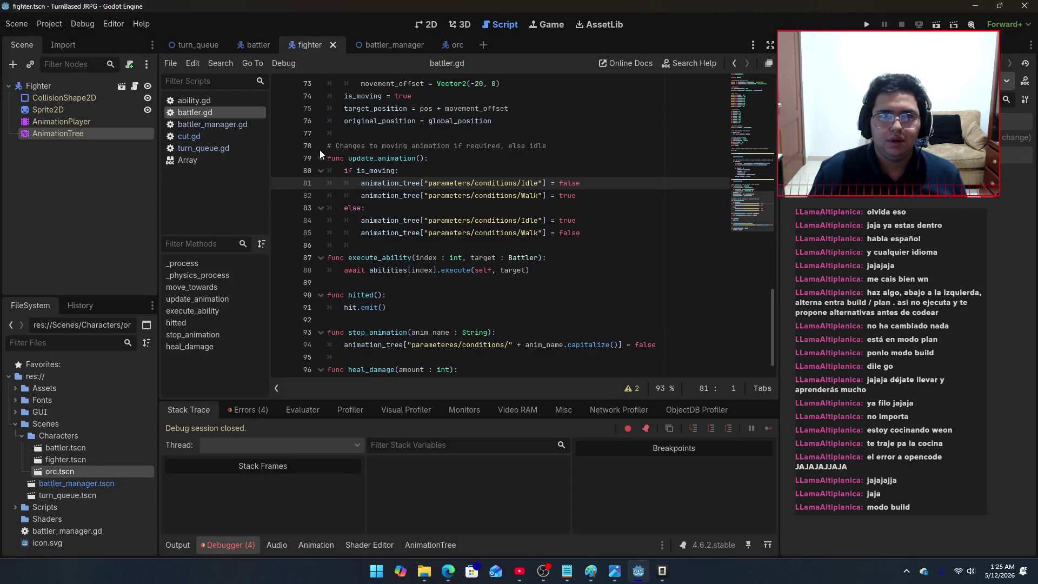
Step: Open the battler_manager scene tab in the editor
{"action": "left_click", "coordinate": [373, 46]}
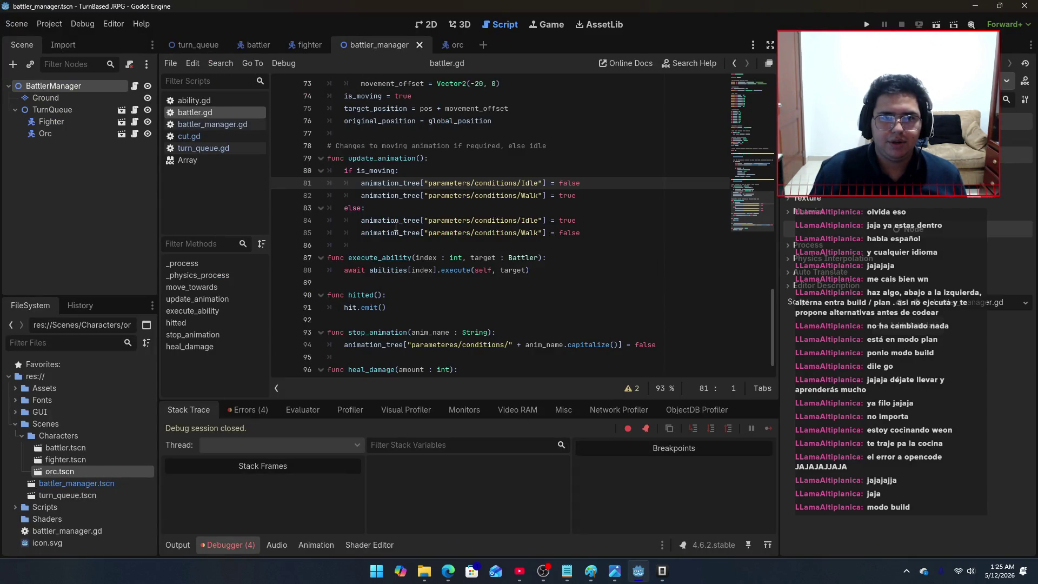
{"action": "scroll", "coordinate": [399, 230], "scroll_direction": "up", "scroll_amount": 5}
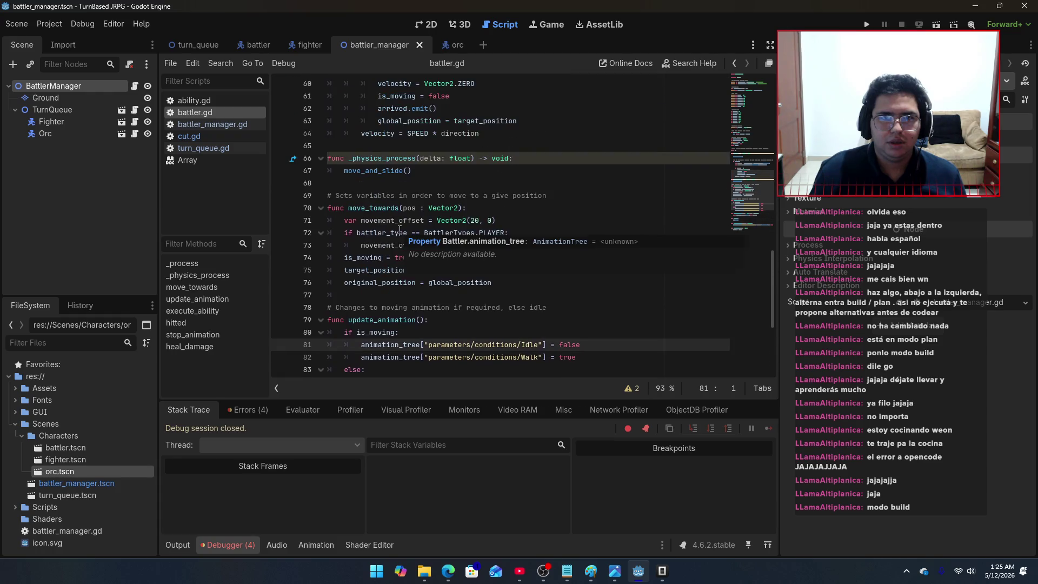
{"action": "scroll", "coordinate": [478, 289], "scroll_direction": "down", "scroll_amount": 5}
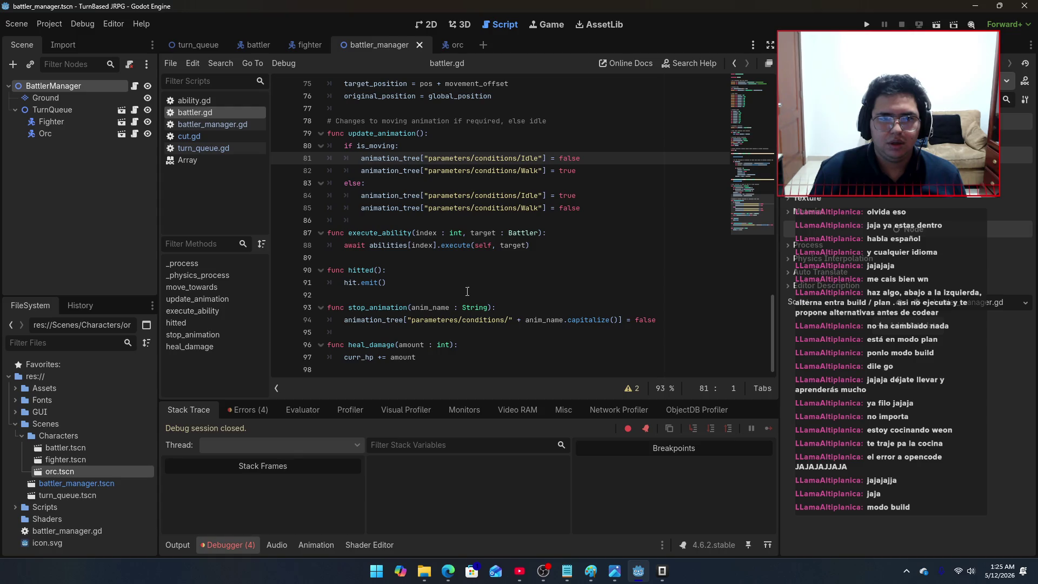
Step: Add a line in give_turn_to printing battler.get_node("/root/Battler/AnimationTree")
{"action": "left_click", "coordinate": [200, 124]}
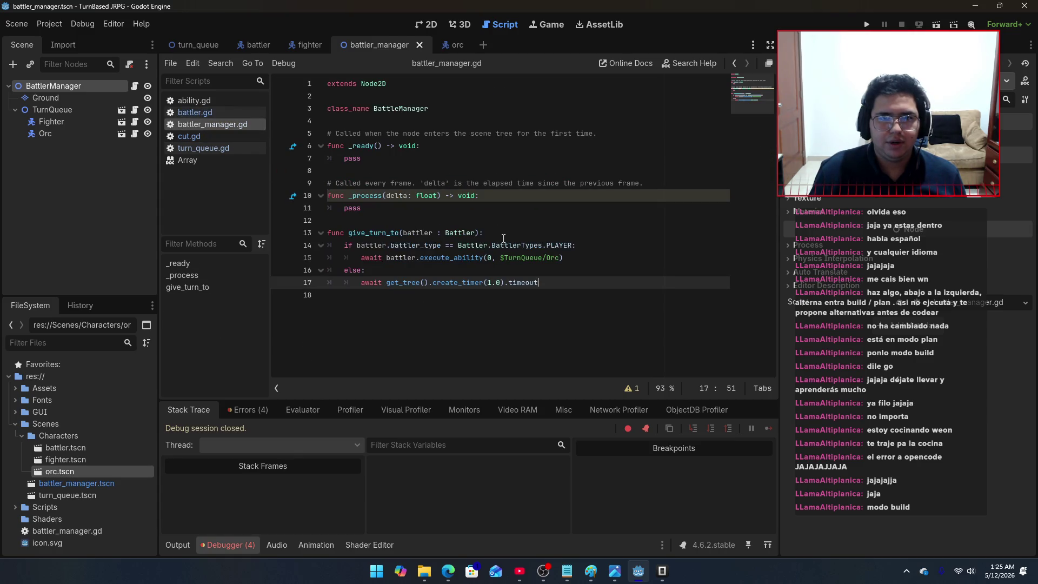
{"action": "left_click", "coordinate": [522, 235]}
{"action": "key", "text": "Return"}
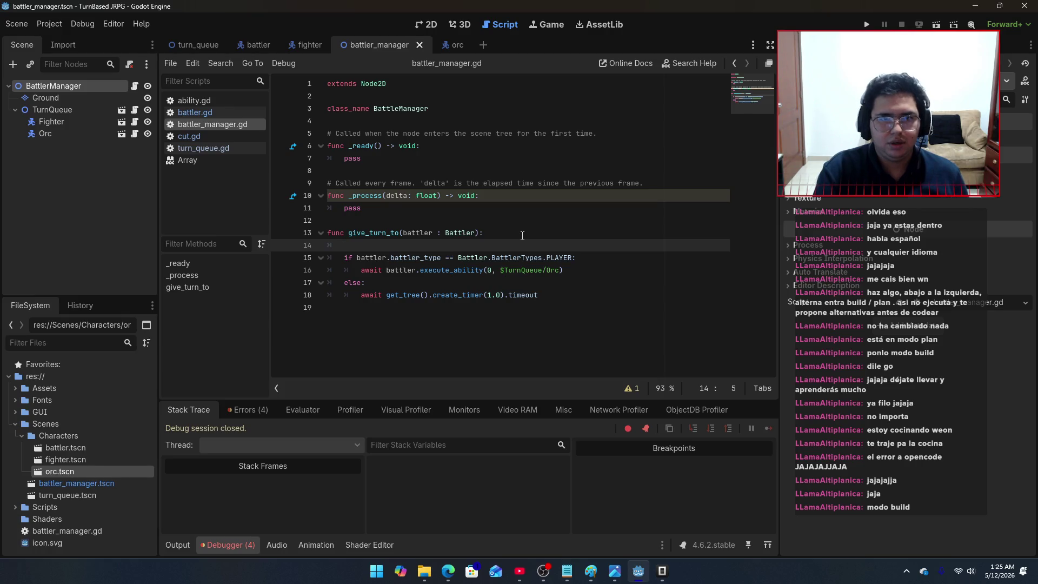
{"action": "type", "text": "print"}
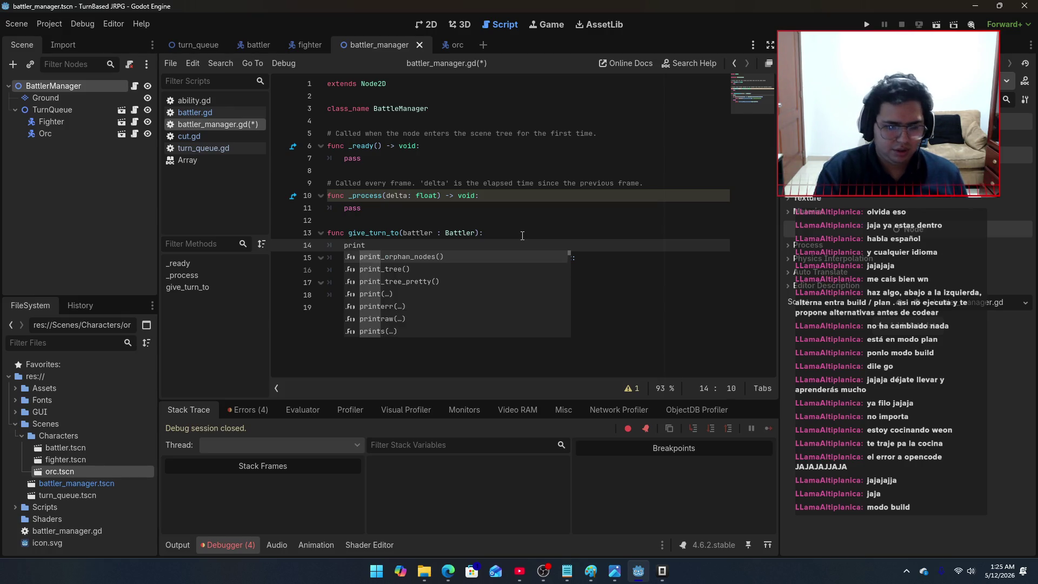
{"action": "type", "text": "(battler."}
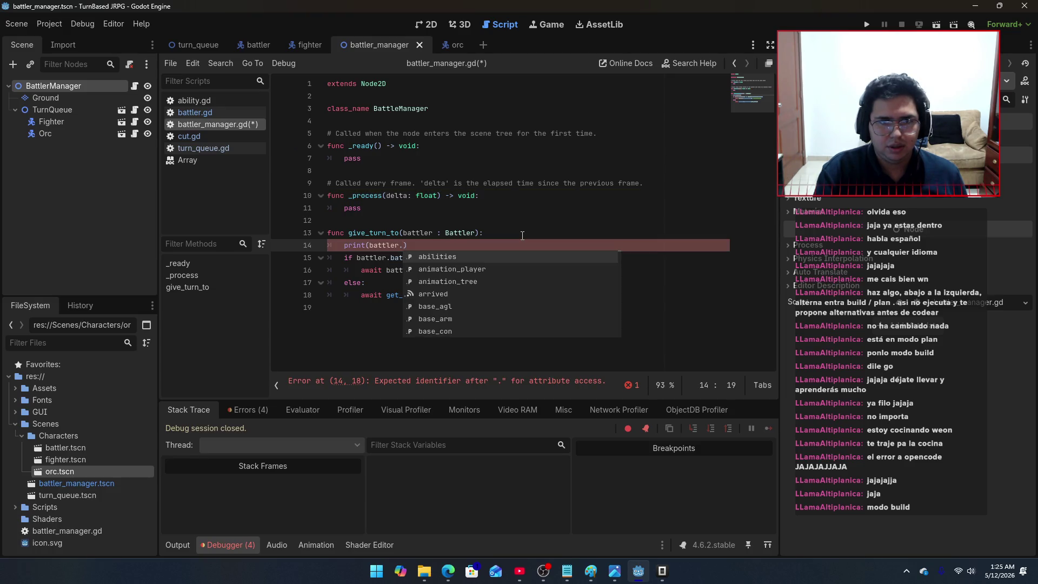
{"action": "type", "text": "get_no"}
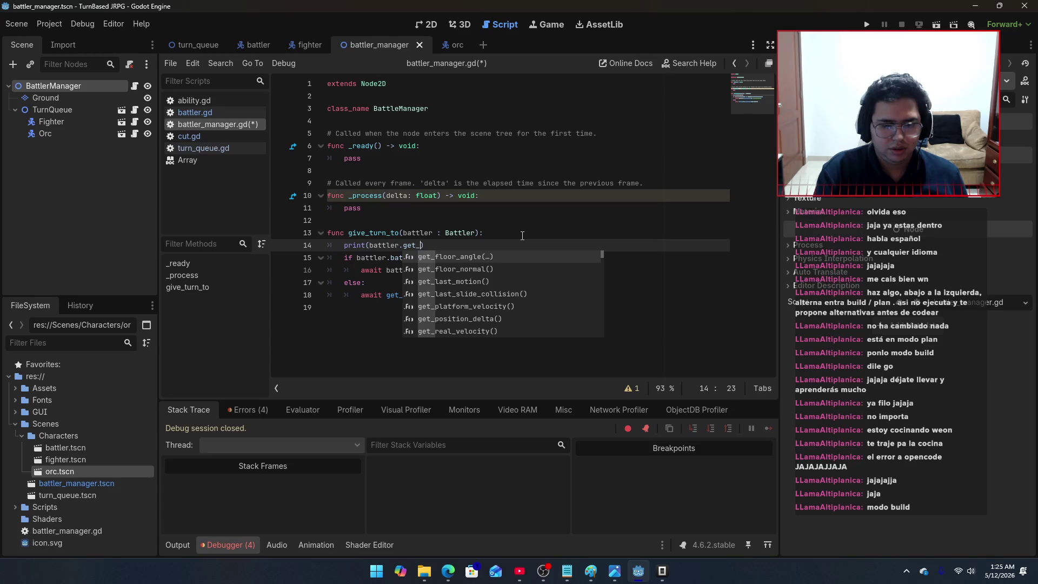
{"action": "key", "text": "Return"}
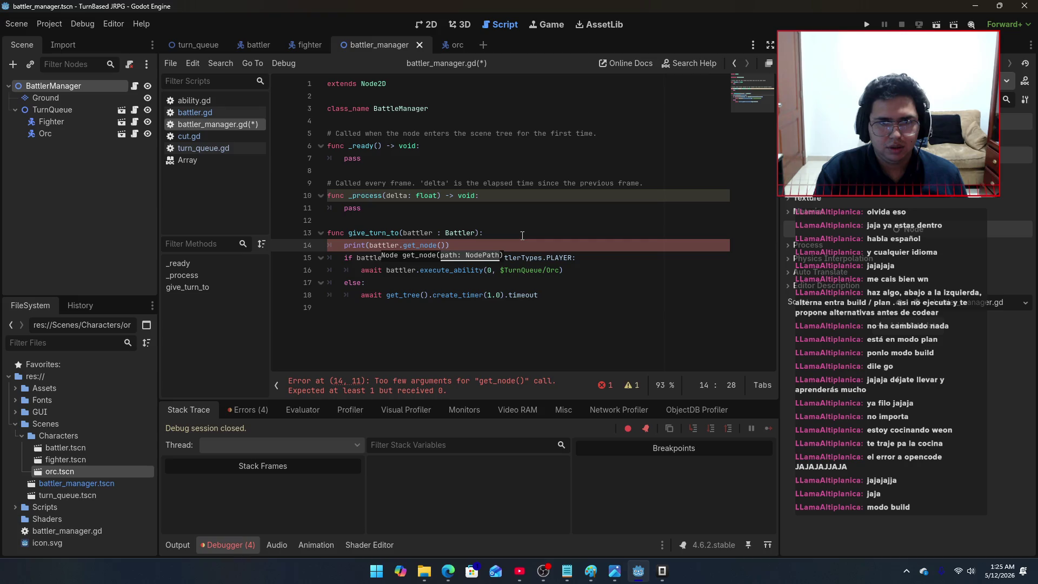
{"action": "key", "text": "BackSpace"}
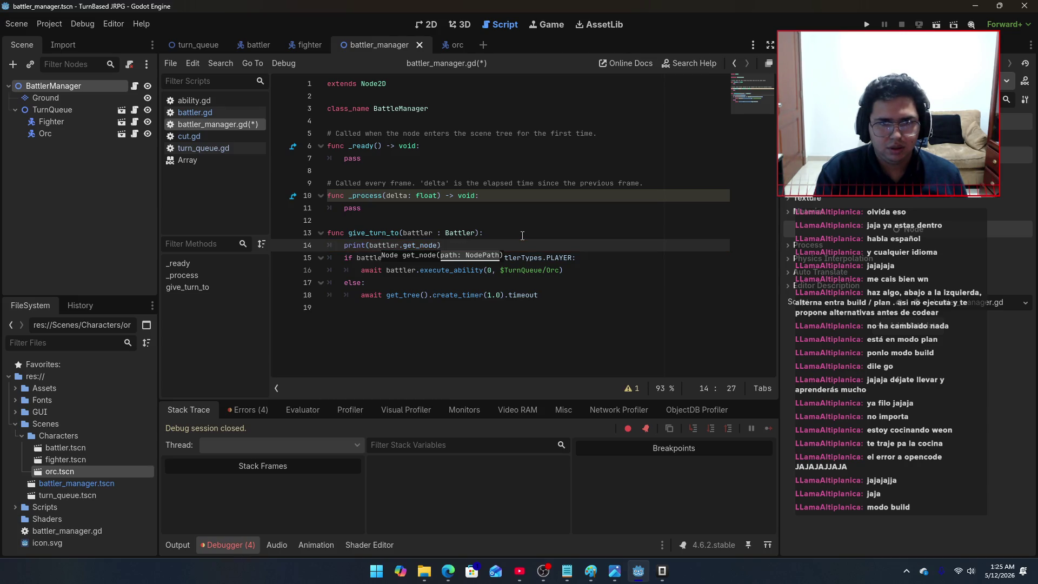
{"action": "type", "text": "(/"}
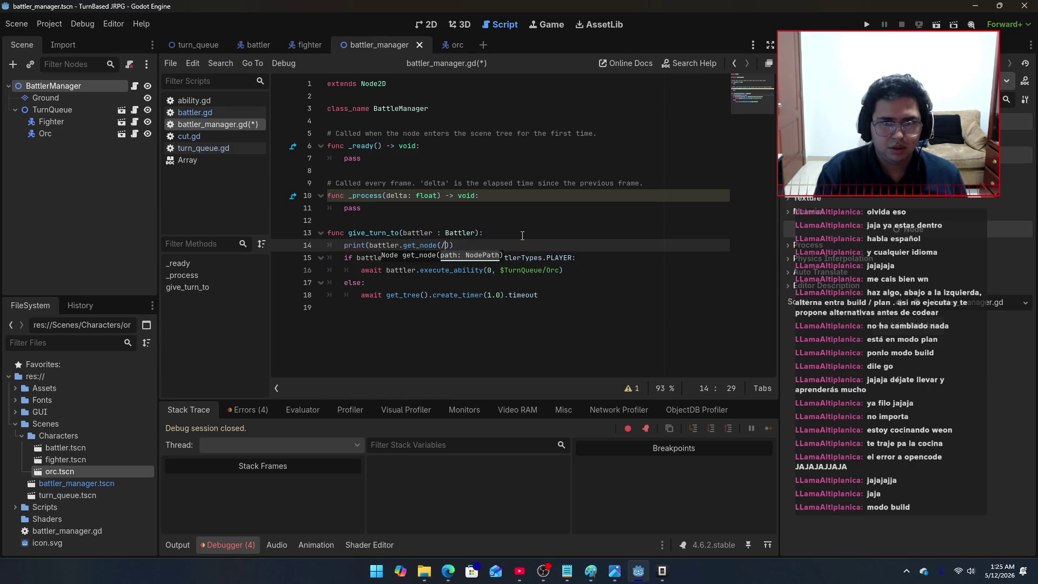
{"action": "key", "text": "BackSpace"}
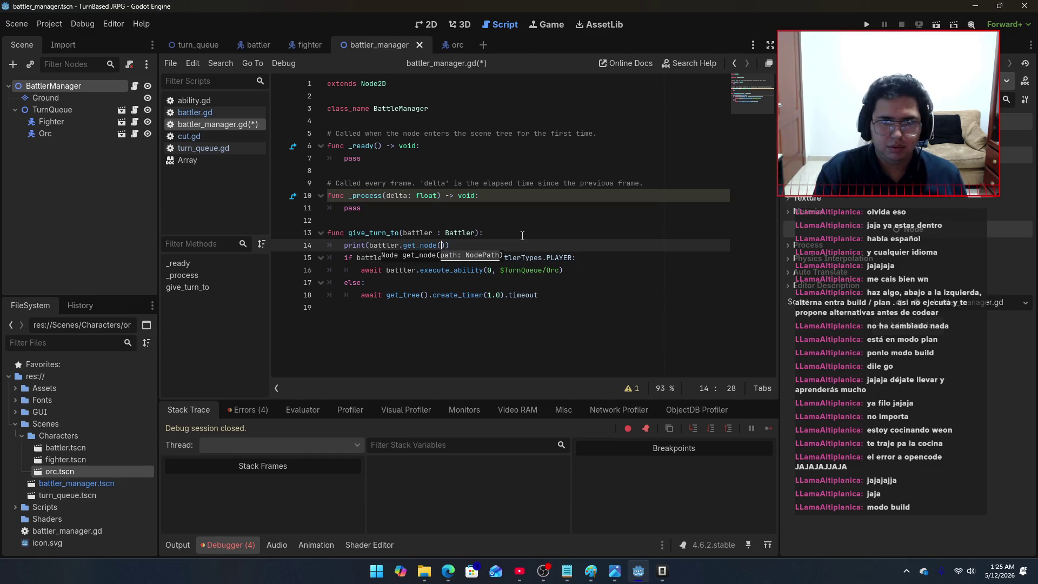
{"action": "type", "text": "\""}
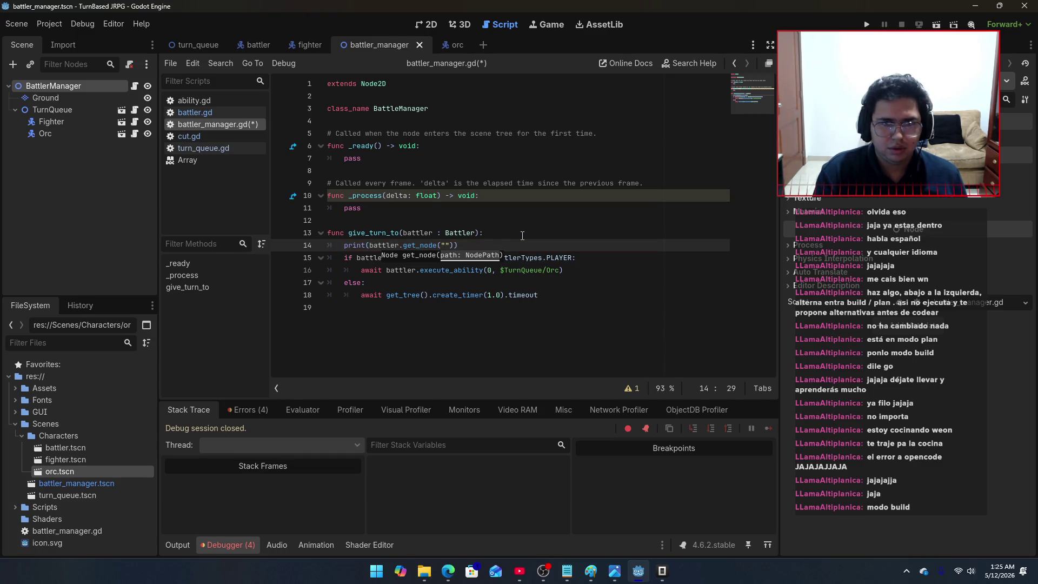
{"action": "type", "text": "/"}
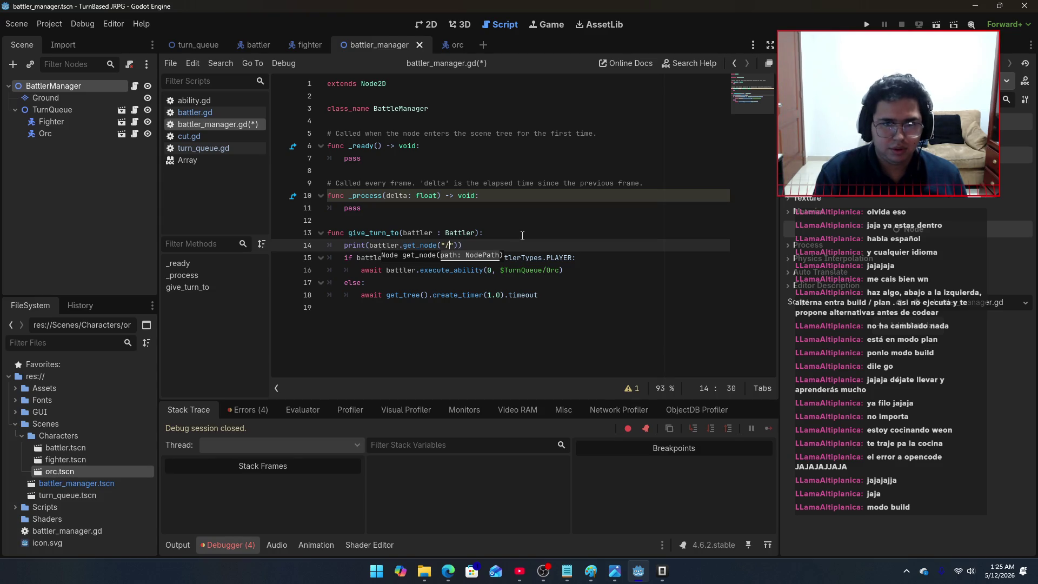
{"action": "type", "text": "root"}
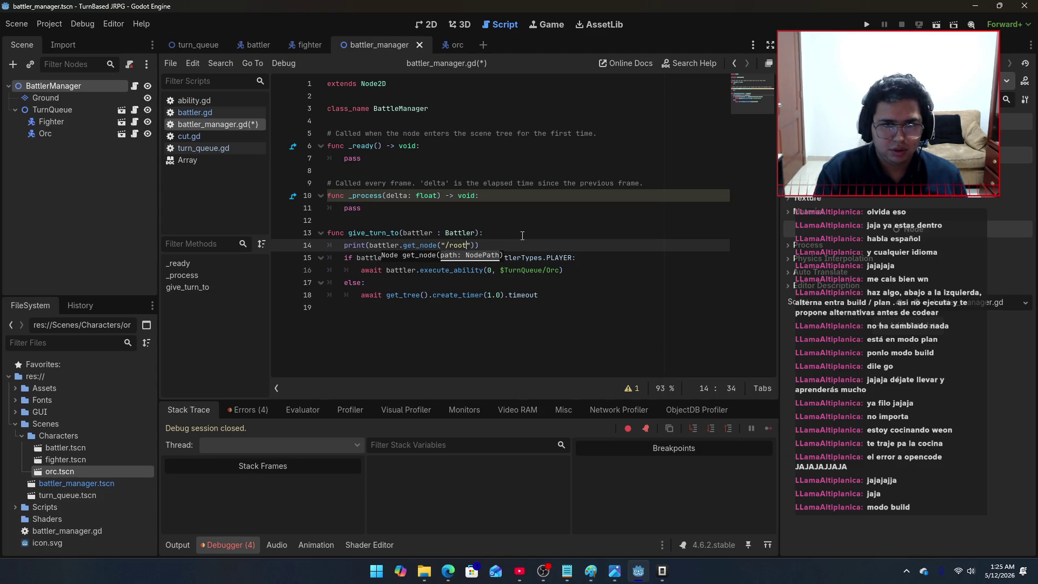
{"action": "type", "text": "/b"}
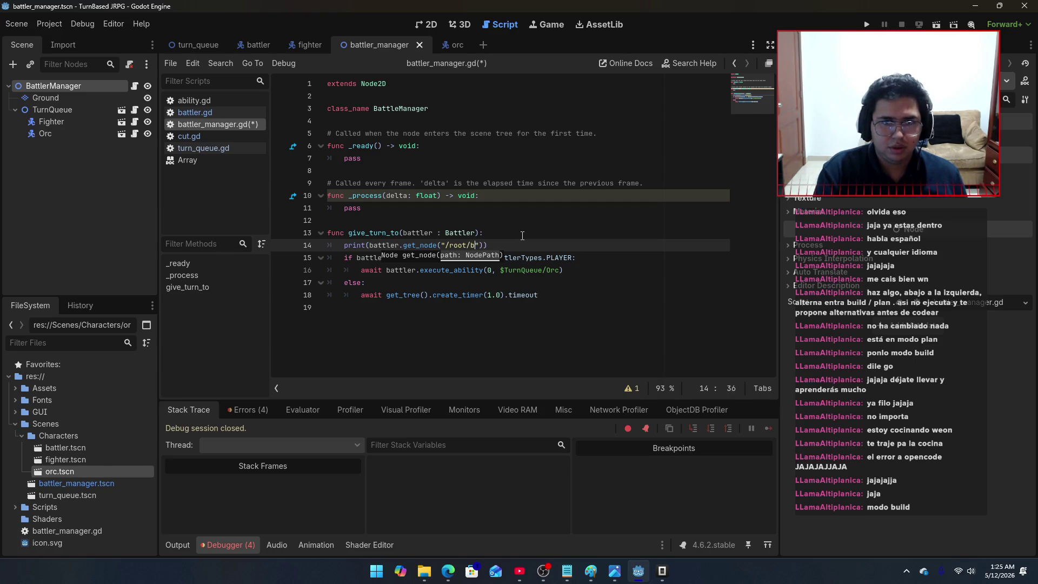
{"action": "type", "text": "attler"}
{"action": "key", "text": "BackSpace"}
{"action": "key", "text": "BackSpace"}
{"action": "key", "text": "BackSpace"}
{"action": "type", "text": "B"}
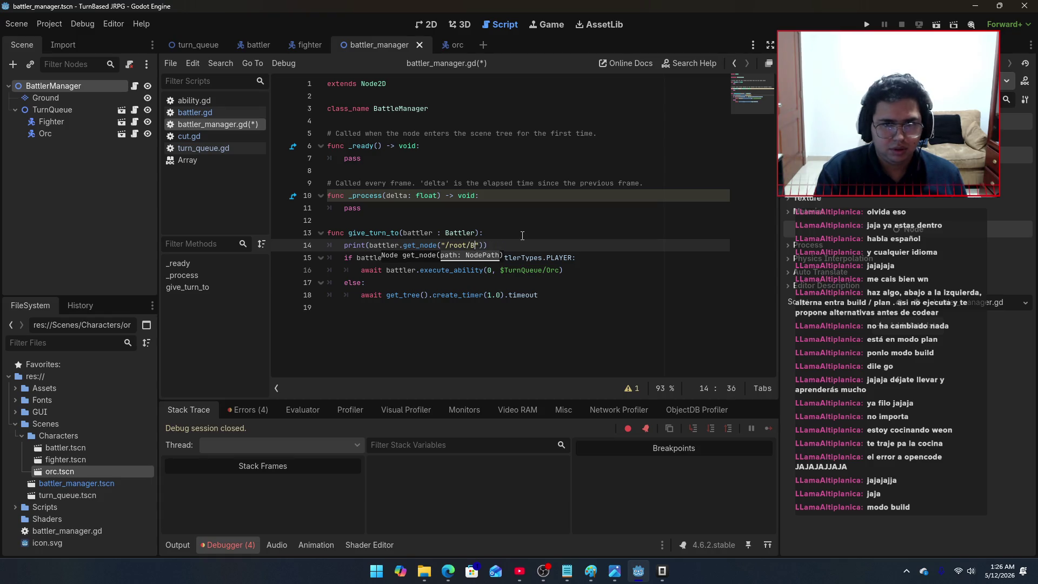
{"action": "type", "text": "attler/"}
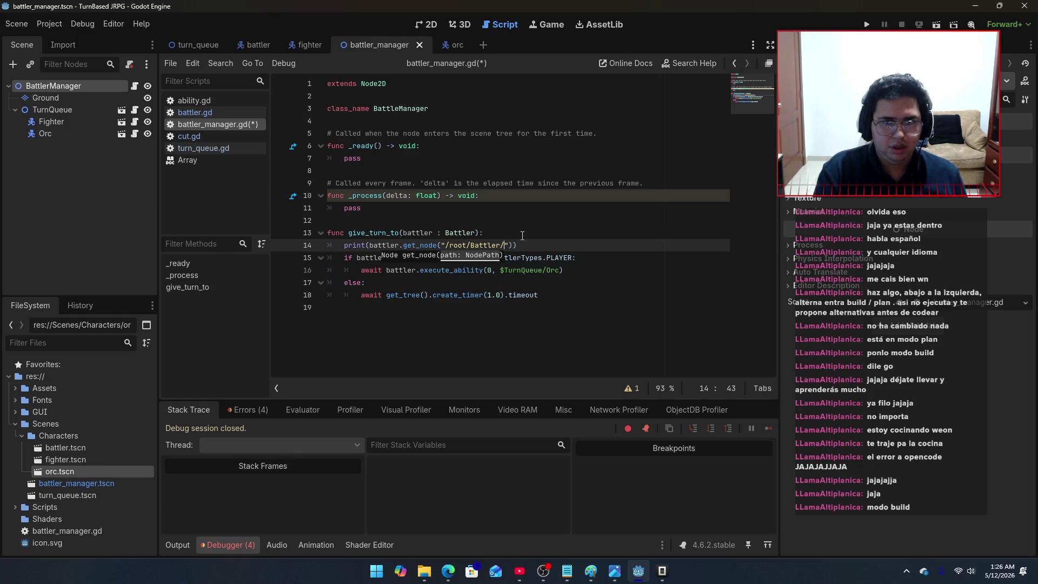
{"action": "type", "text": "AnimationT"}
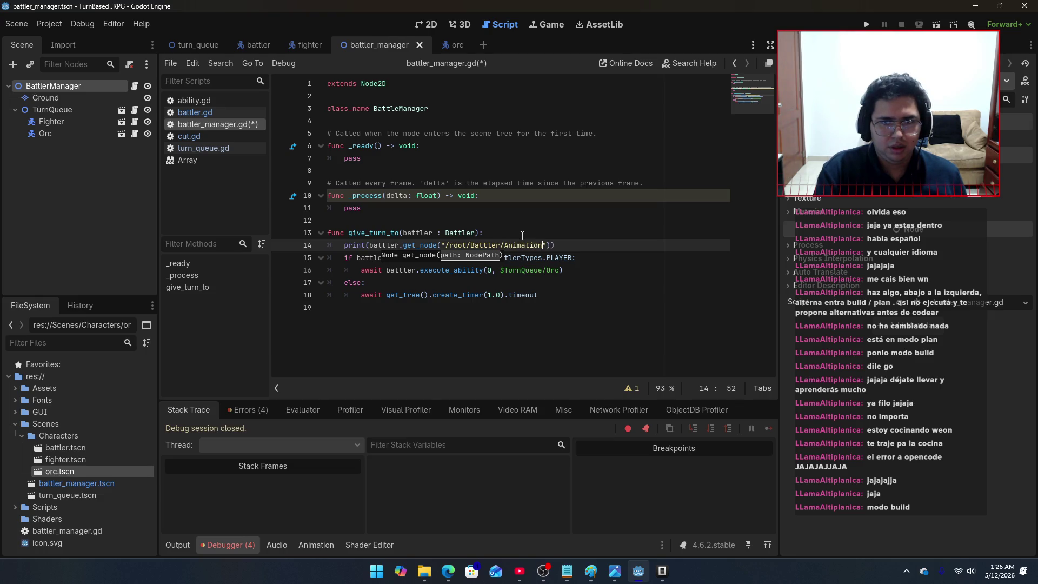
{"action": "type", "text": "ree"}
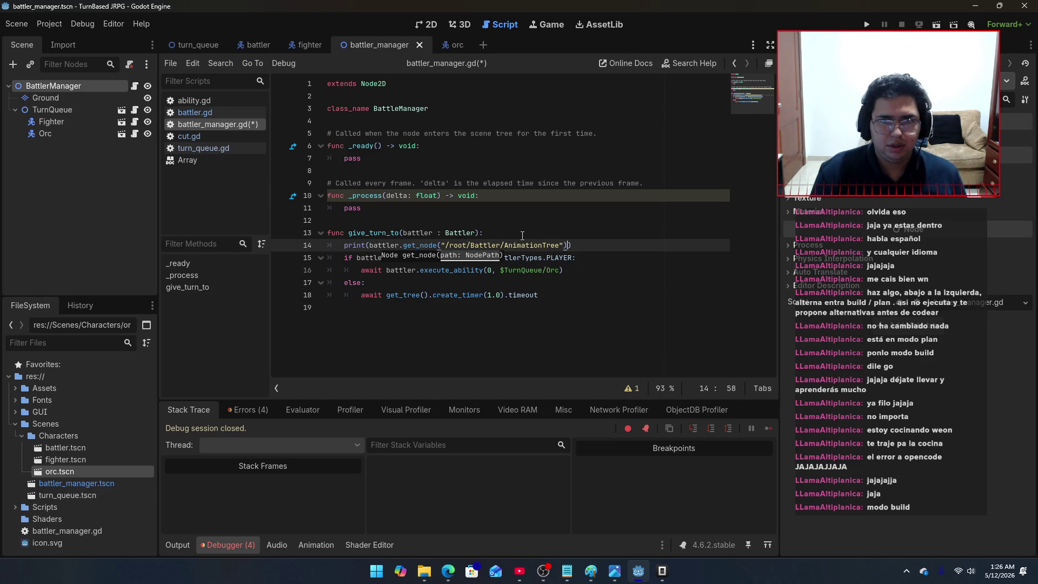
Step: Append .get_property_list() to the print call, save battler_manager.gd, and run the game
{"action": "key", "text": "alt+Tab"}
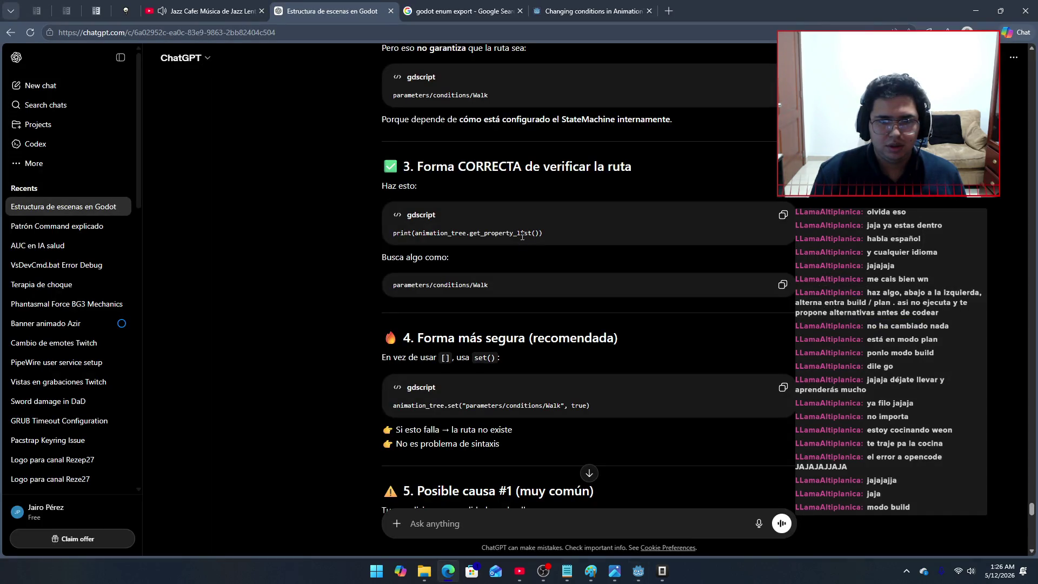
{"action": "key", "text": "alt+Tab"}
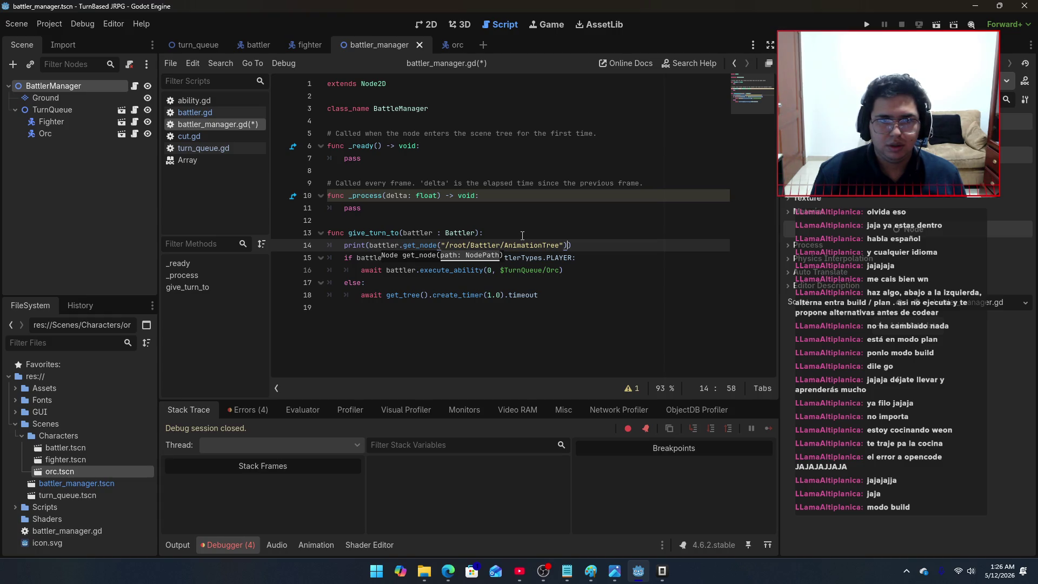
{"action": "type", "text": ".get"}
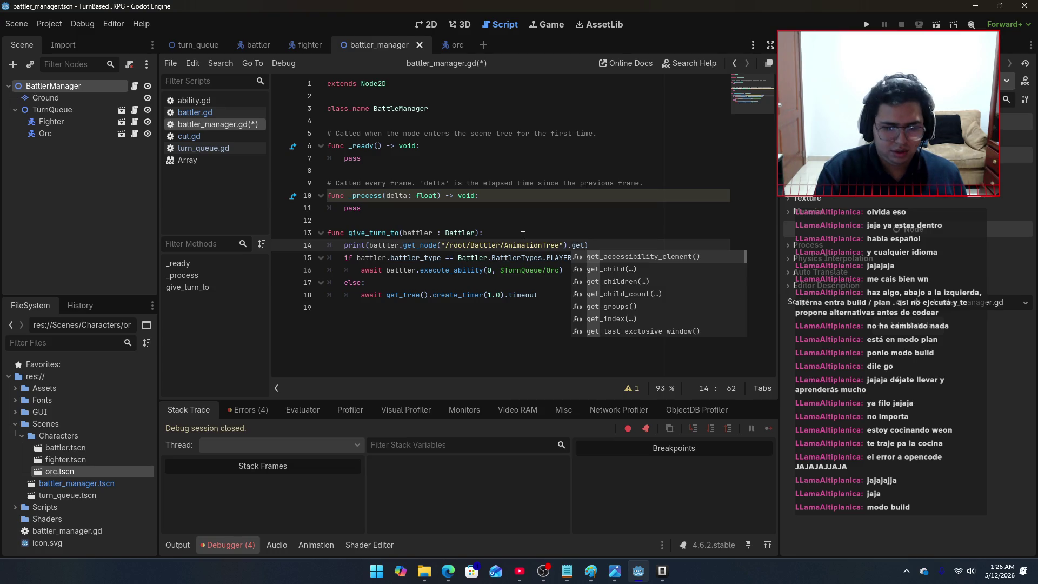
{"action": "type", "text": "_prope"}
{"action": "key", "text": "Return"}
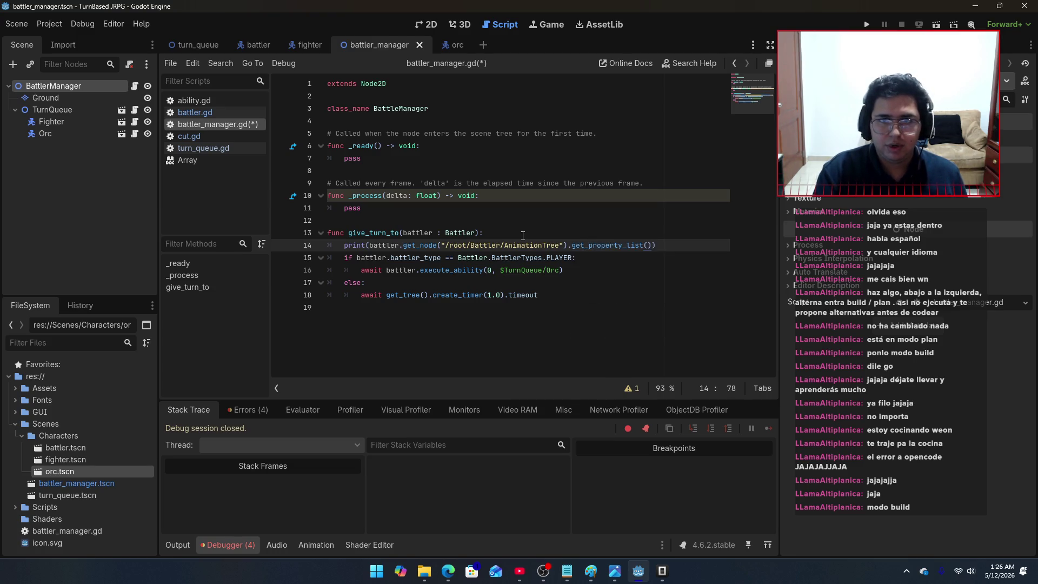
{"action": "key", "text": "ctrl+s"}
{"action": "key", "text": "F5"}
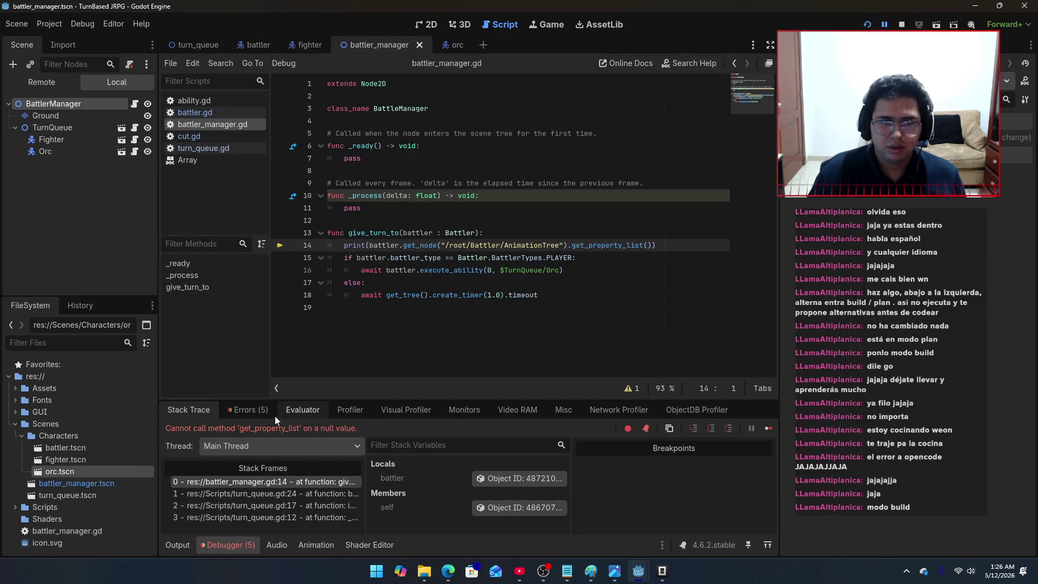
Step: Check the node-not-found error for /root/Battler/AnimationTree, delete print line 14, and rerun
{"action": "left_click", "coordinate": [260, 413]}
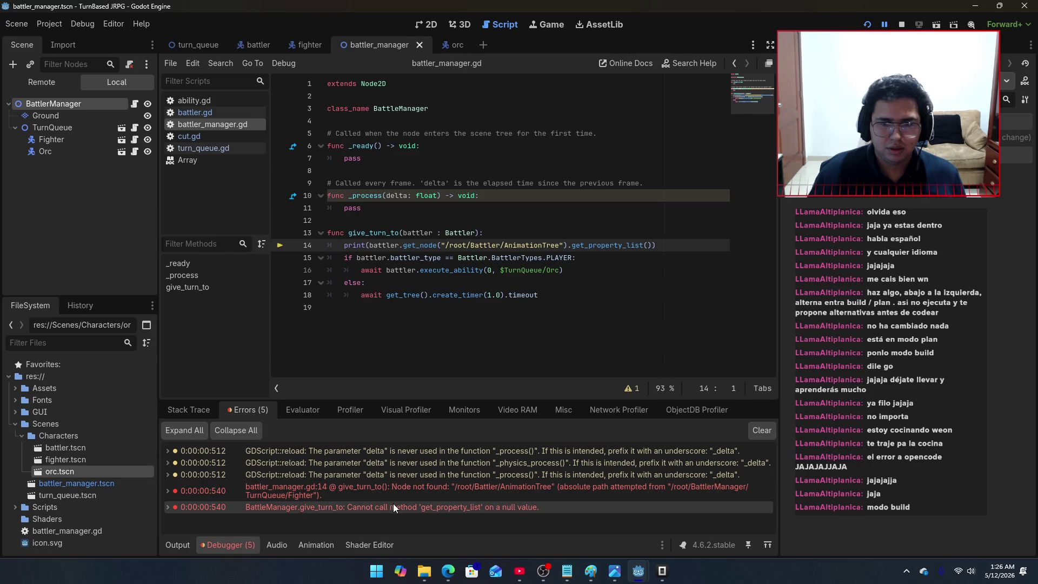
{"action": "mouse_move", "coordinate": [397, 494]}
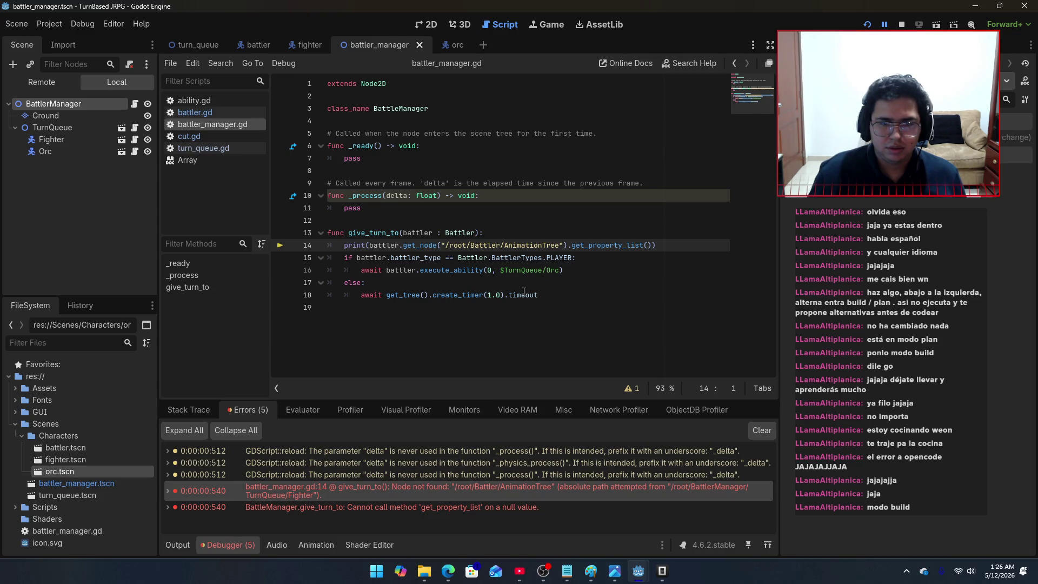
{"action": "mouse_move", "coordinate": [524, 292]}
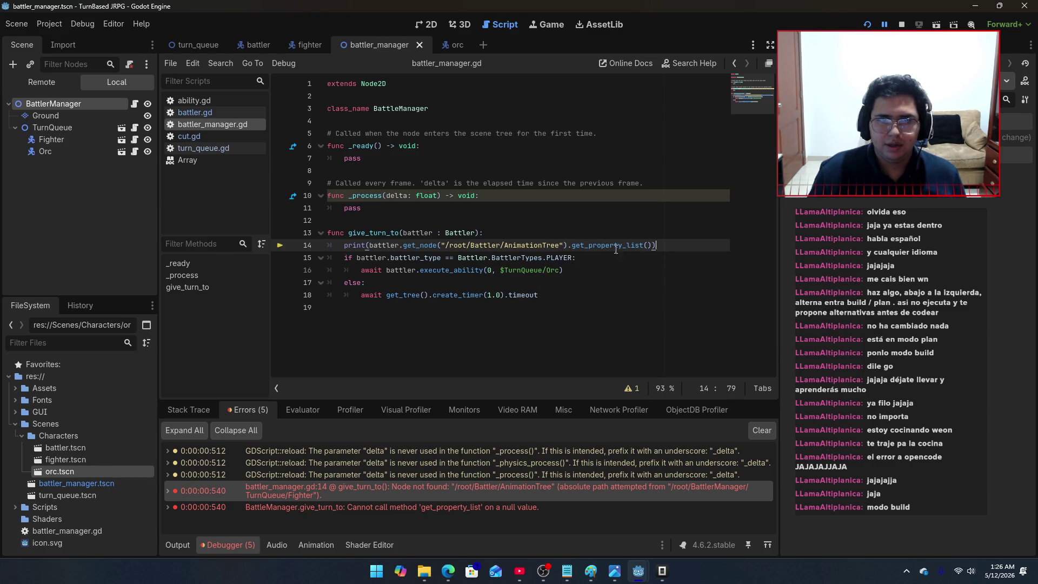
{"action": "left_click_drag", "start_coordinate": [686, 246], "coordinate": [327, 246]}
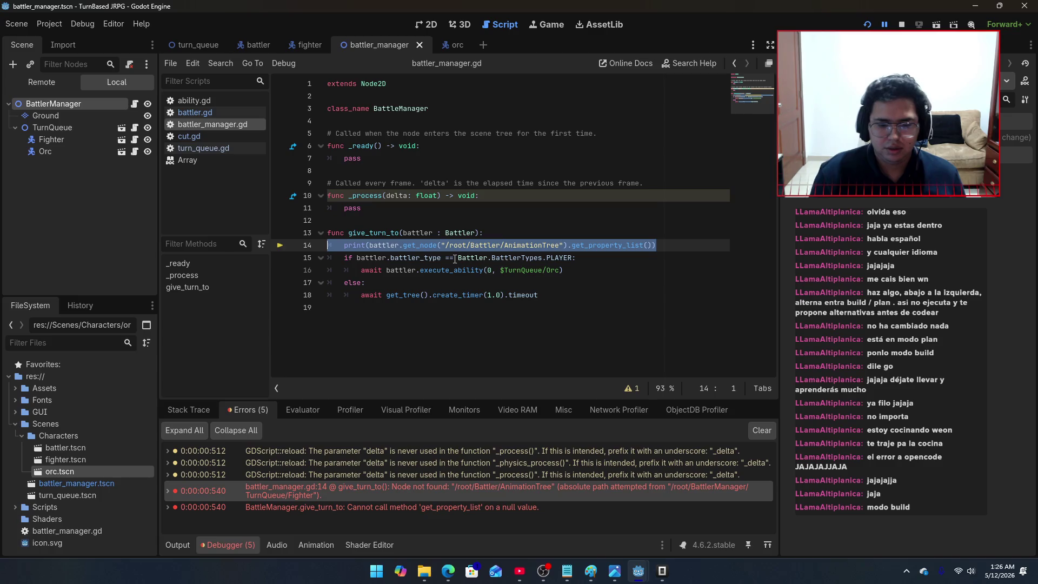
{"action": "key", "text": "BackSpace"}
{"action": "key", "text": "BackSpace"}
{"action": "key", "text": "F5"}
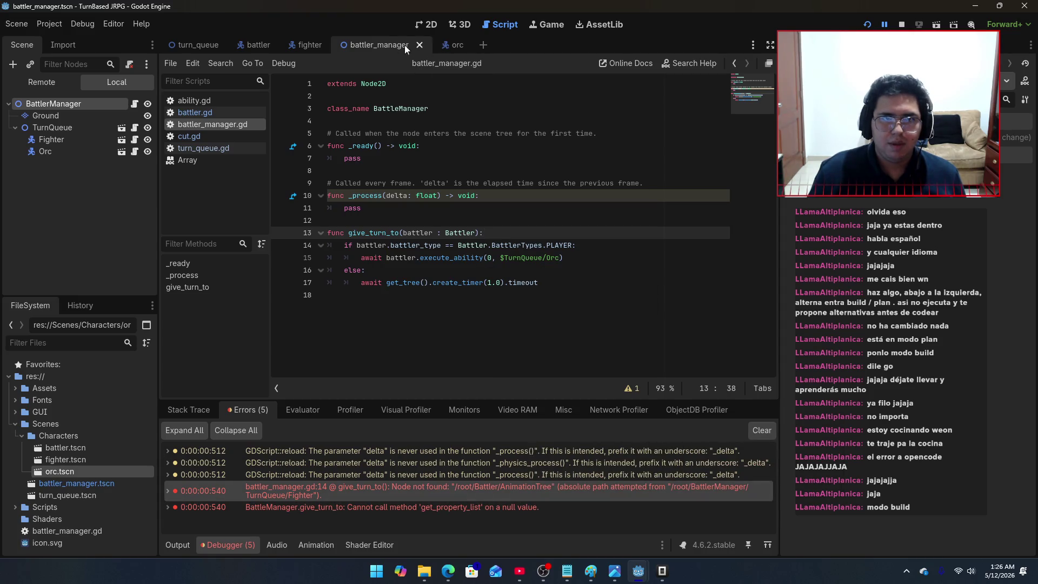
Step: Copy update_animation (lines 79–85) from battler.gd, then run and stop the game
{"action": "left_click", "coordinate": [296, 45]}
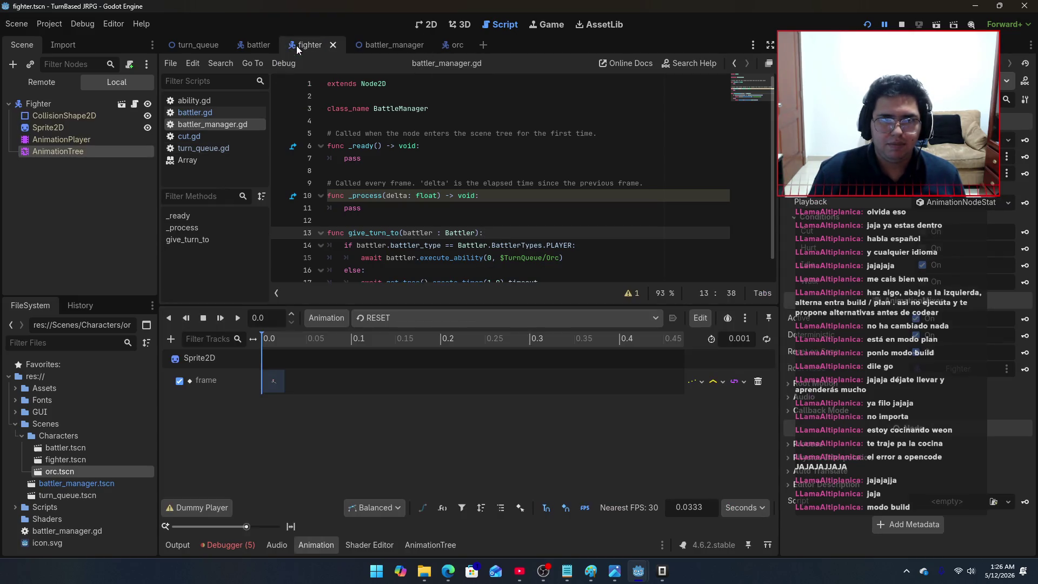
{"action": "left_click", "coordinate": [244, 47]}
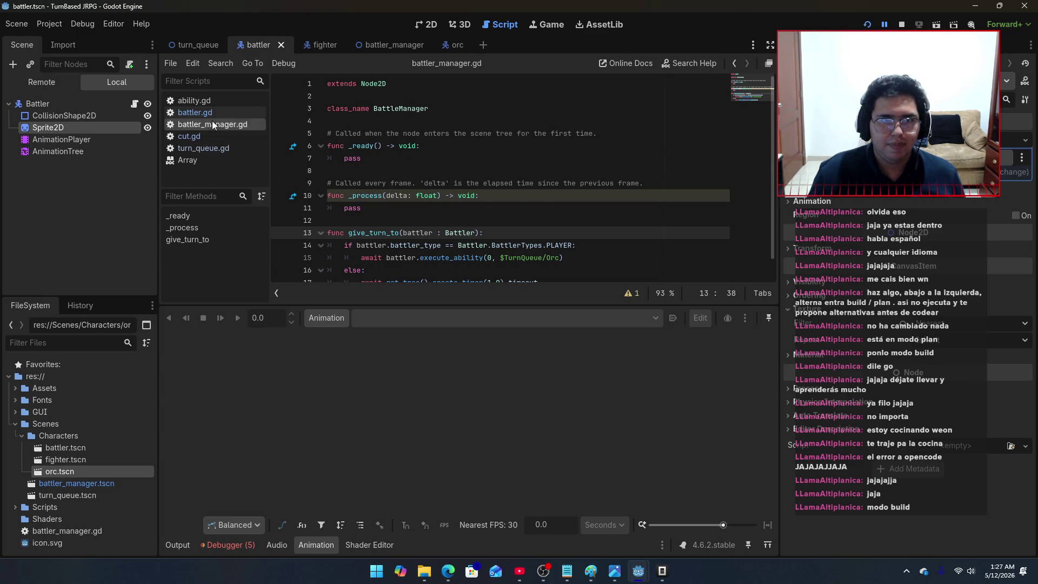
{"action": "left_click", "coordinate": [195, 112]}
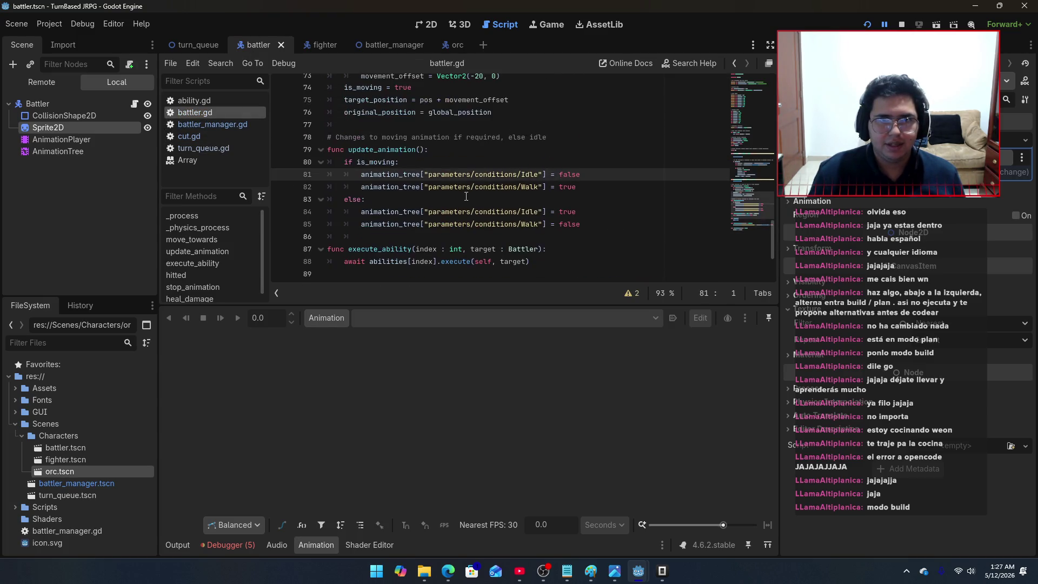
{"action": "mouse_move", "coordinate": [570, 228]}
{"action": "left_mouse_down"}
{"action": "mouse_move", "coordinate": [346, 201]}
{"action": "mouse_move", "coordinate": [270, 153]}
{"action": "left_mouse_up"}
{"action": "key", "text": "ctrl+c"}
{"action": "key", "text": "F5"}
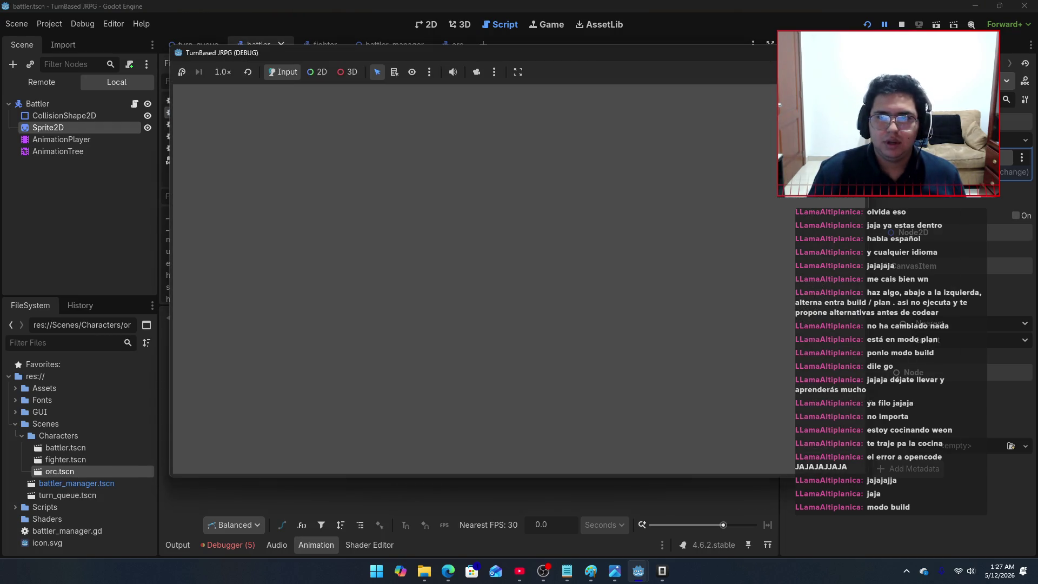
{"action": "key", "text": "F8"}
{"action": "left_click", "coordinate": [448, 571]}
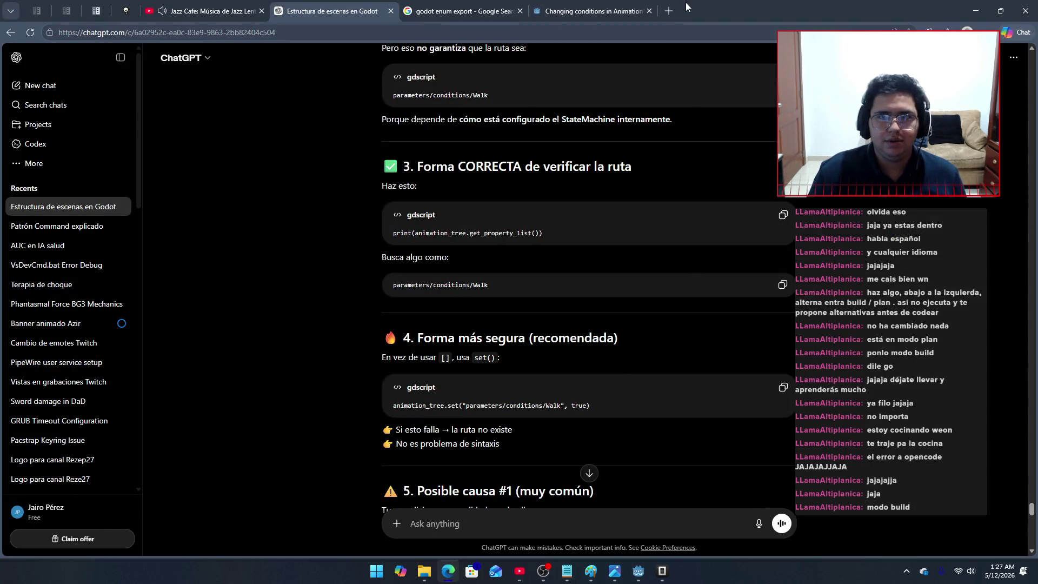
Step: Open Claude in a new browser tab and paste the update_animation code
{"action": "left_click", "coordinate": [670, 10]}
{"action": "type", "text": "claude.ai/new"}
{"action": "key", "text": "Return"}
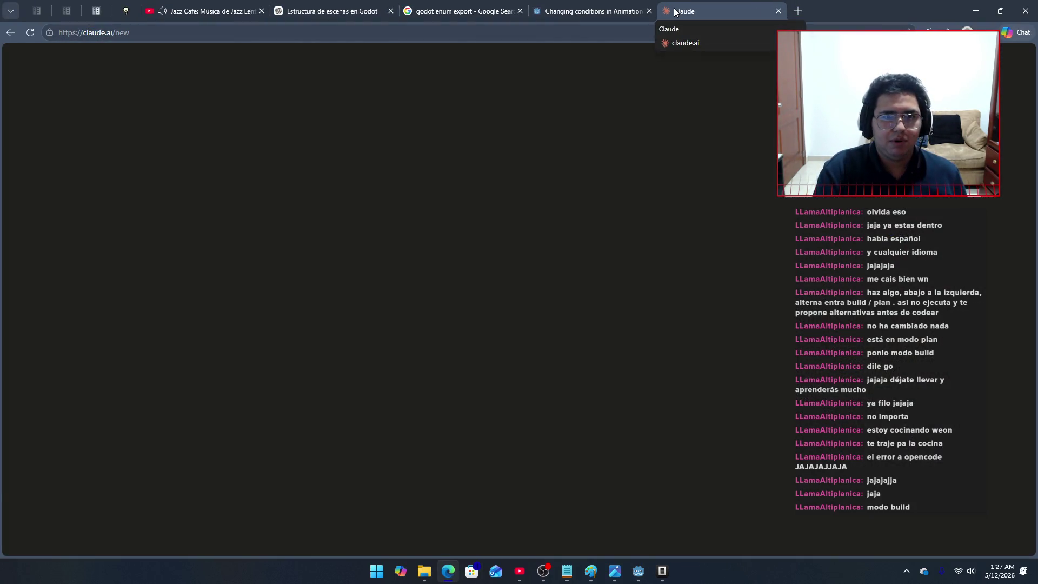
{"action": "key", "text": "ctrl+v"}
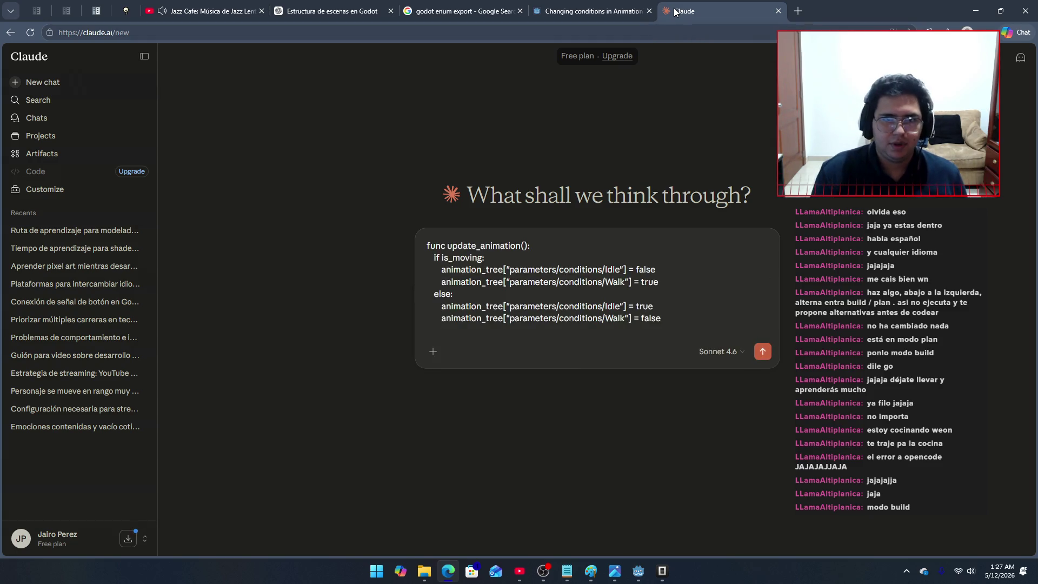
Step: Reproduce the error in Godot, paste it below the code, and send it to Claude
{"action": "left_click", "coordinate": [639, 571]}
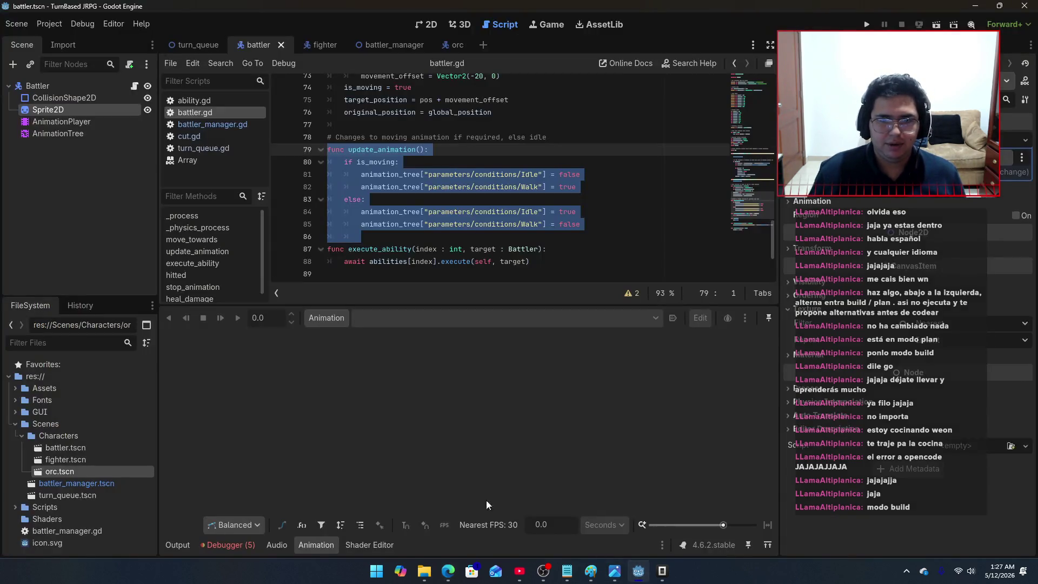
{"action": "left_click", "coordinate": [867, 26]}
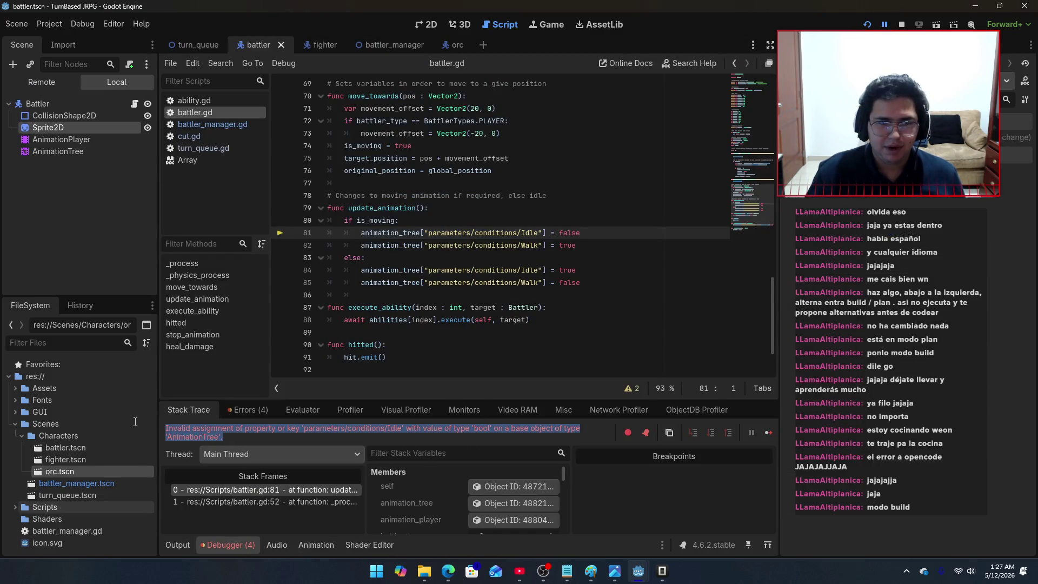
{"action": "key", "text": "F8"}
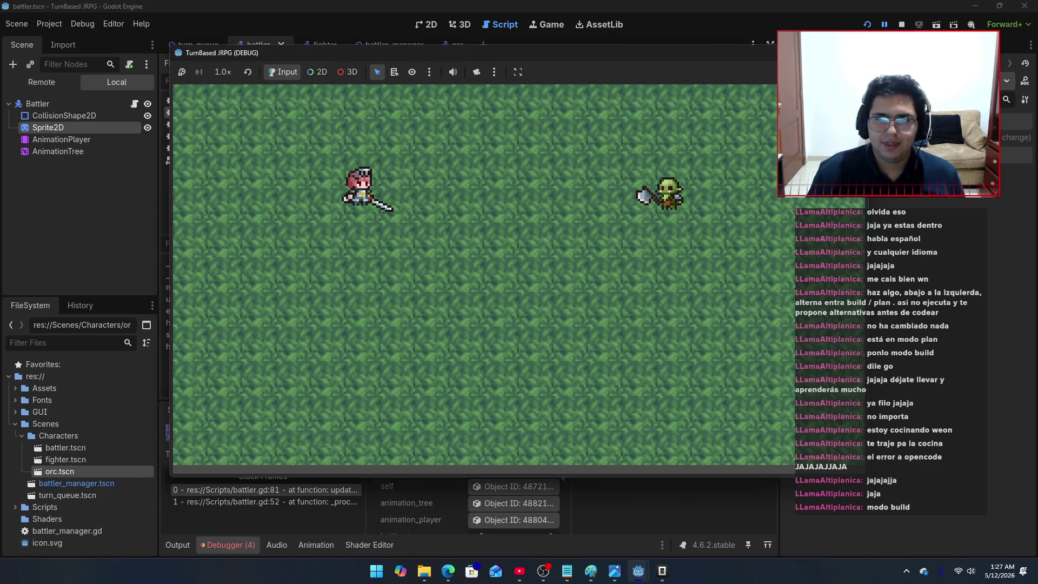
{"action": "left_click", "coordinate": [448, 571]}
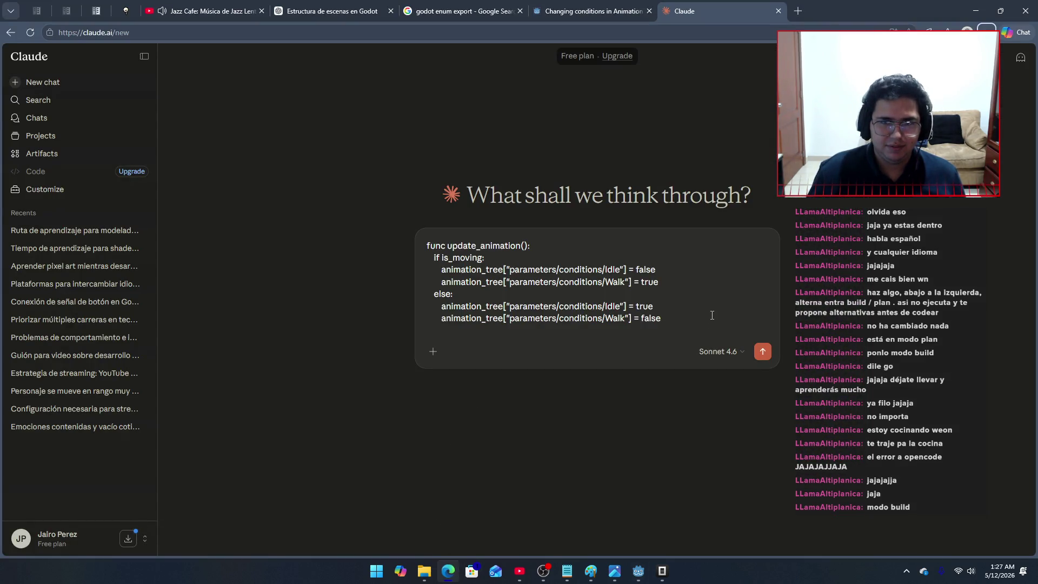
{"action": "key", "text": "ctrl+v"}
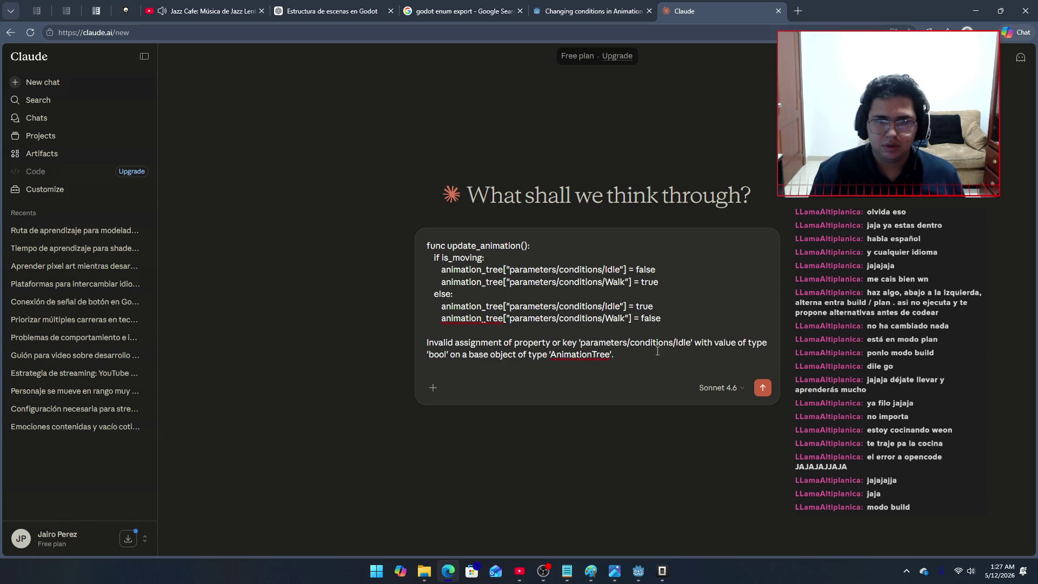
{"action": "key", "text": "Return"}
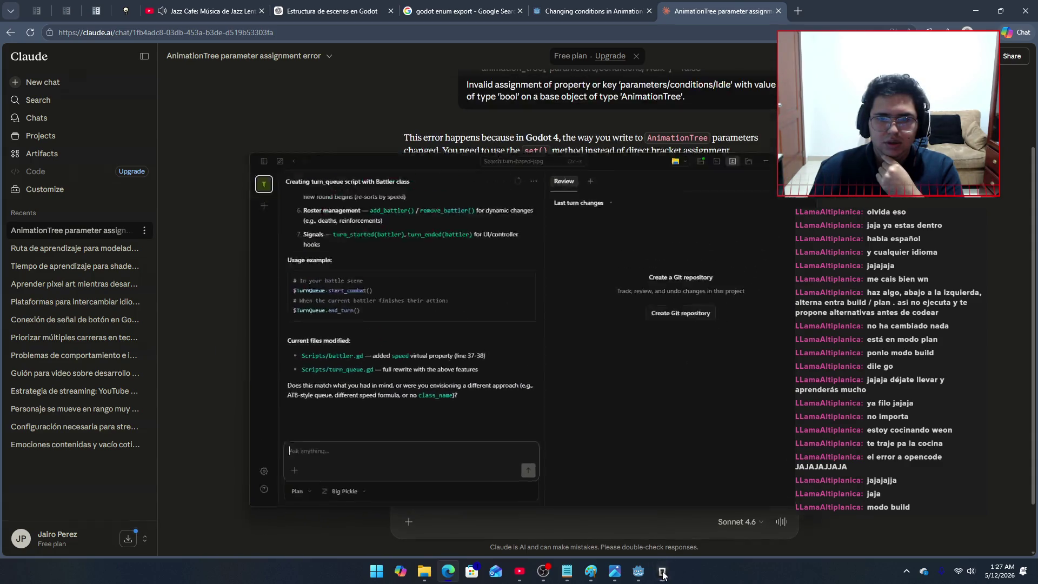
{"action": "left_click", "coordinate": [640, 573]}
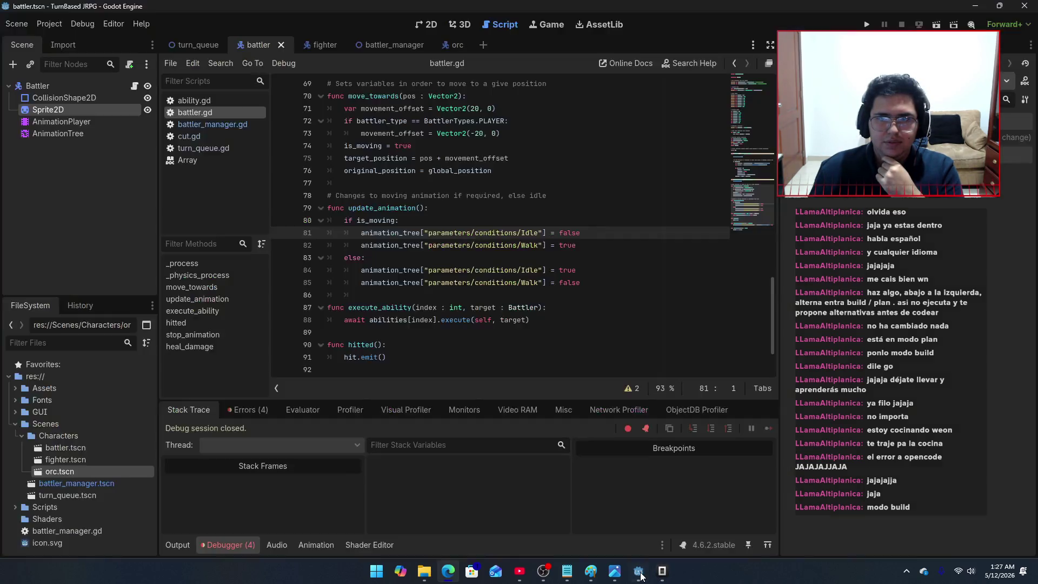
Step: Rewrite line 81 as animation_tree.set("parameters/conditions/Idle", false) and save
{"action": "left_click", "coordinate": [422, 233]}
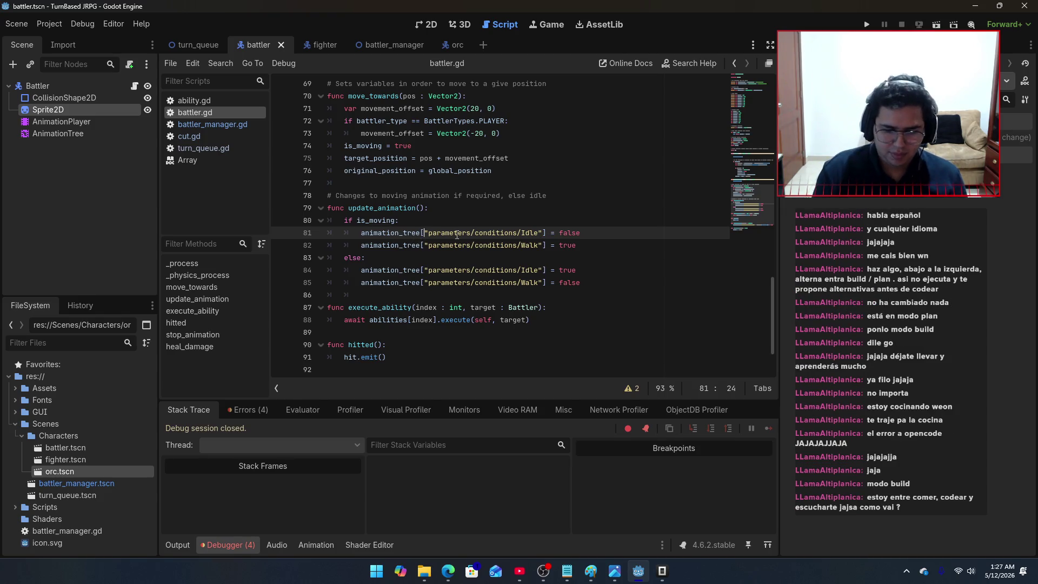
{"action": "key", "text": "BackSpace"}
{"action": "type", "text": "se"}
{"action": "key", "text": "BackSpace"}
{"action": "key", "text": "BackSpace"}
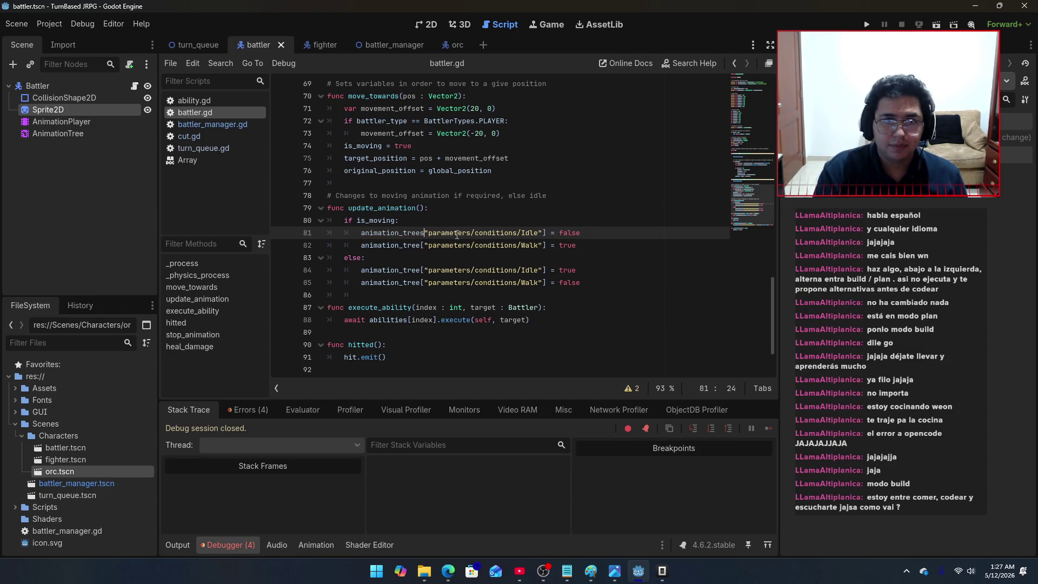
{"action": "type", "text": ".set("}
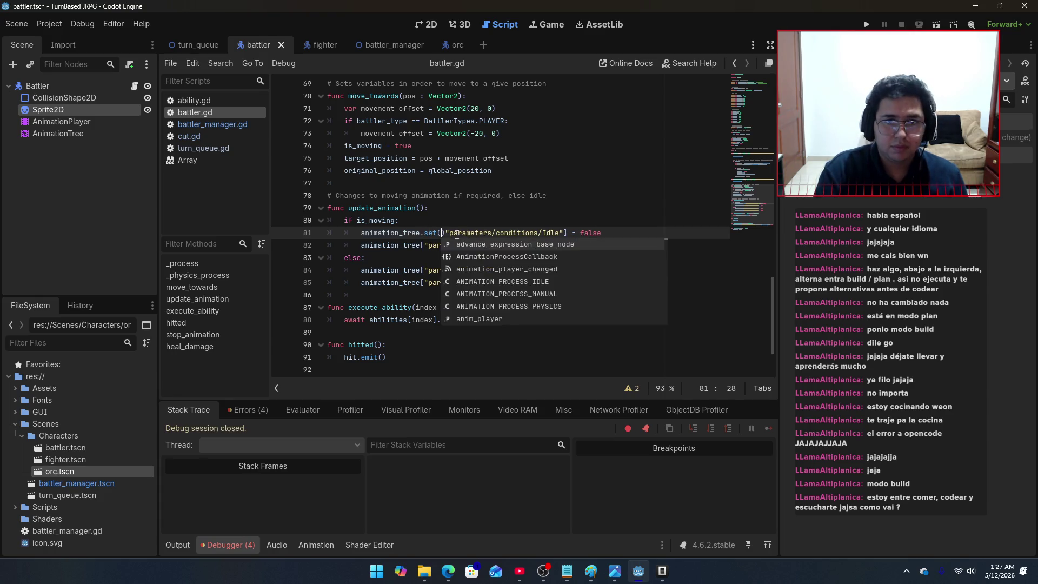
{"action": "type", "text": ")\\"}
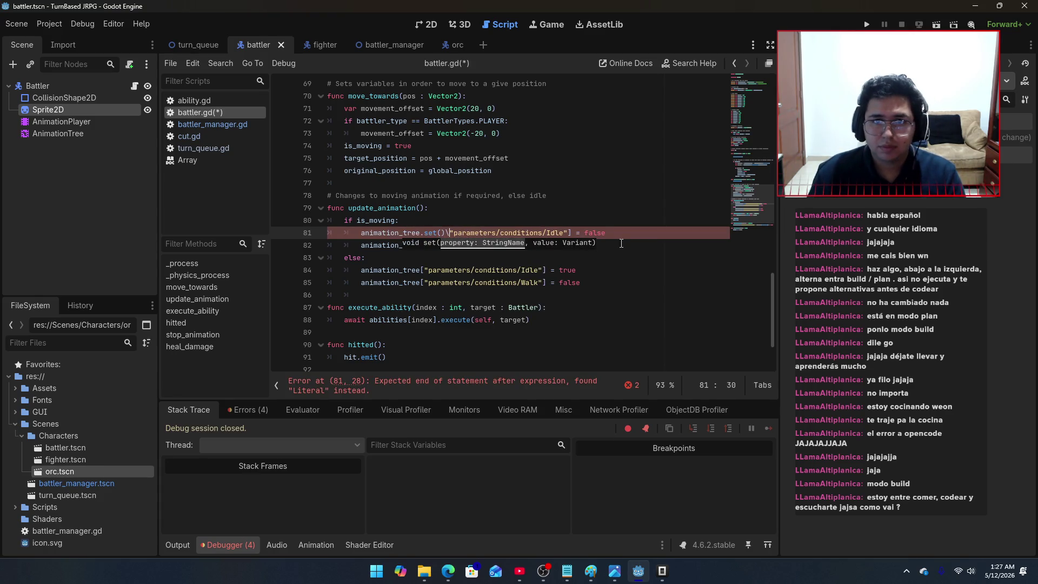
{"action": "left_click", "coordinate": [569, 233]}
{"action": "type", "text": "\\"}
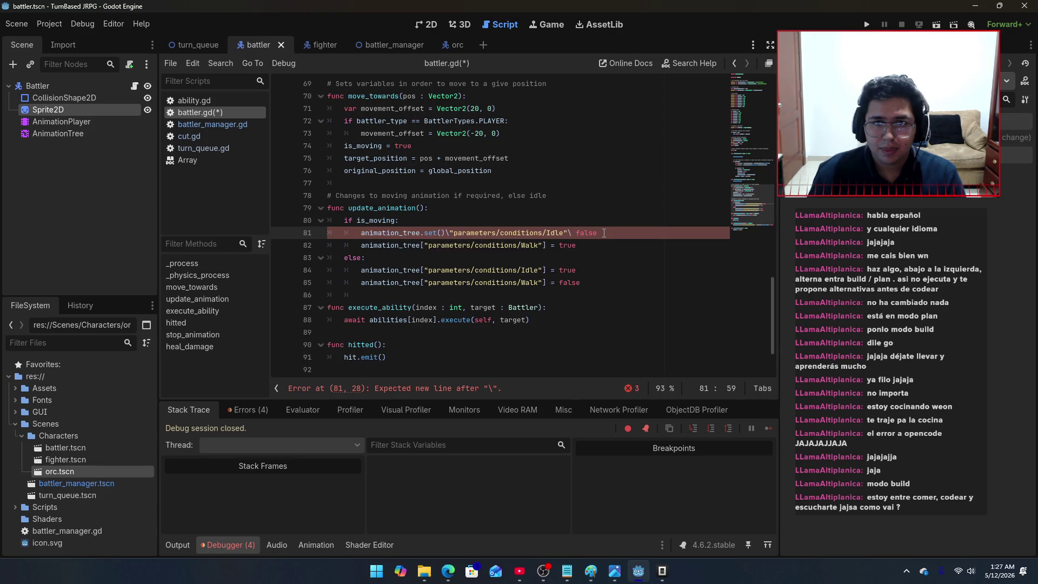
{"action": "key", "text": "BackSpace"}
{"action": "left_click", "coordinate": [607, 233]}
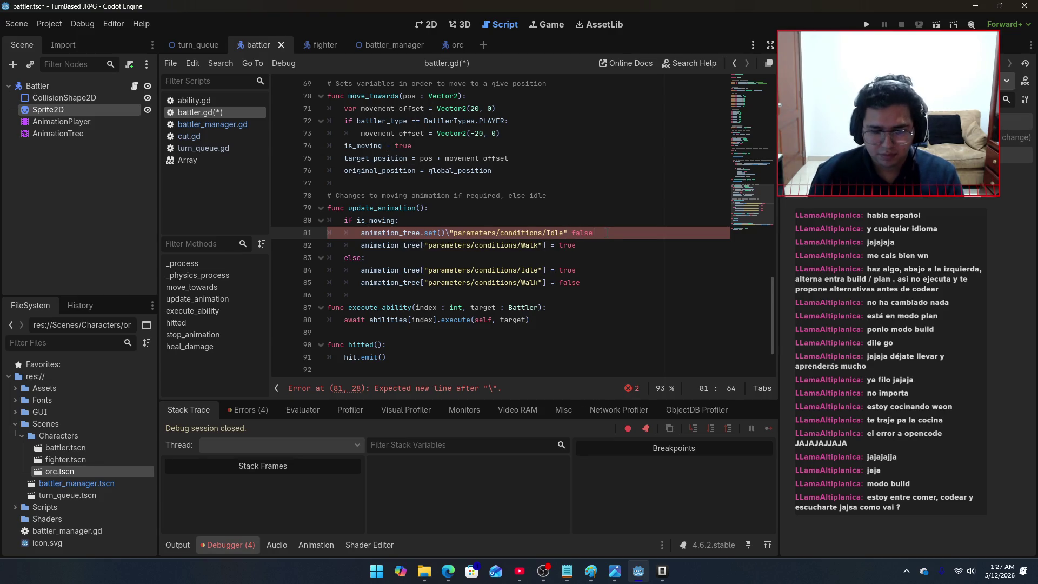
{"action": "type", "text": ")"}
{"action": "key", "text": "Left"}
{"action": "key", "text": "Left"}
{"action": "key", "text": "Left"}
{"action": "key", "text": "Left"}
{"action": "key", "text": "Left"}
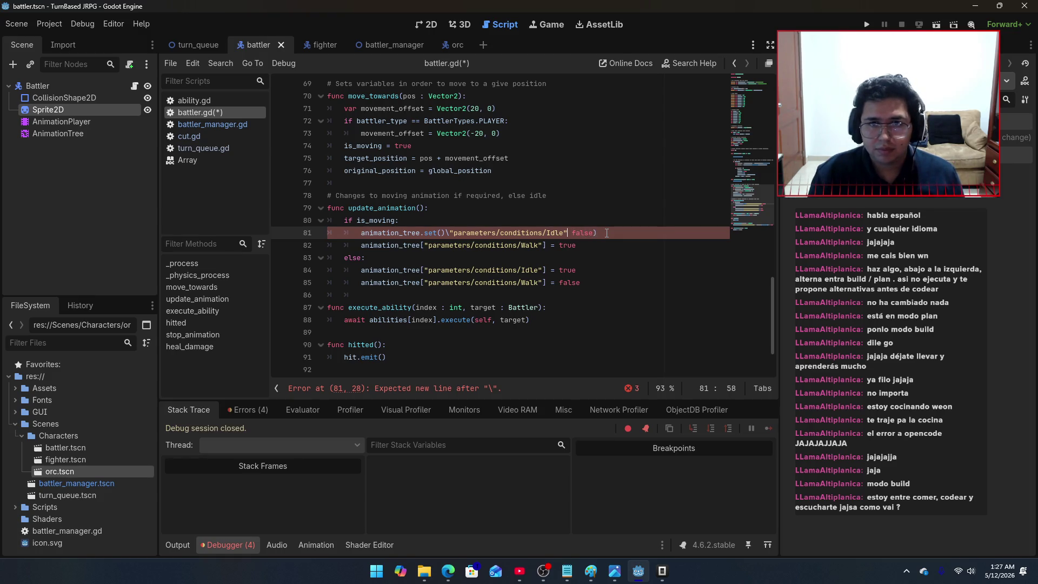
{"action": "type", "text": ","}
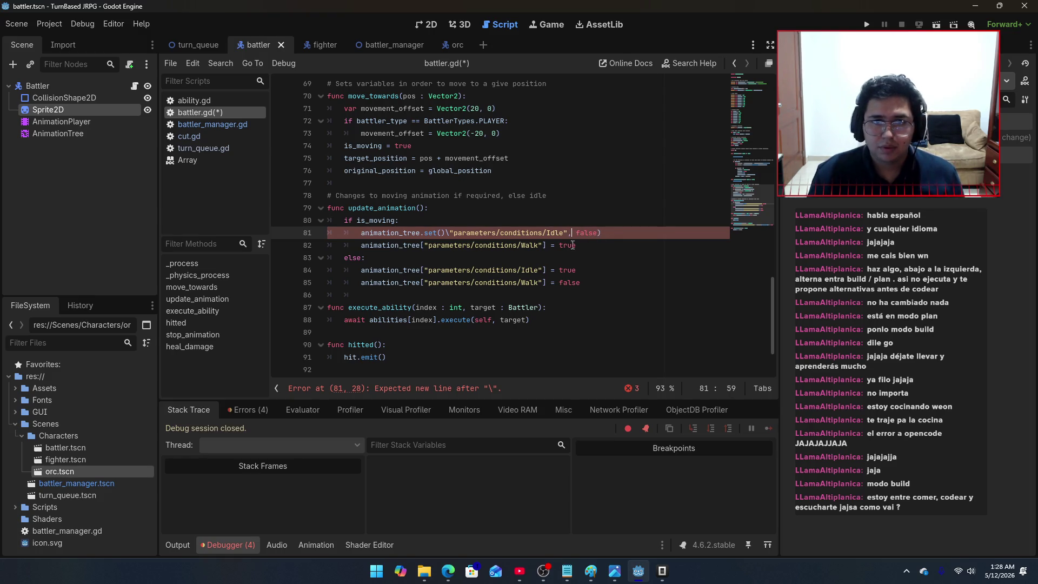
{"action": "left_click", "coordinate": [442, 232]}
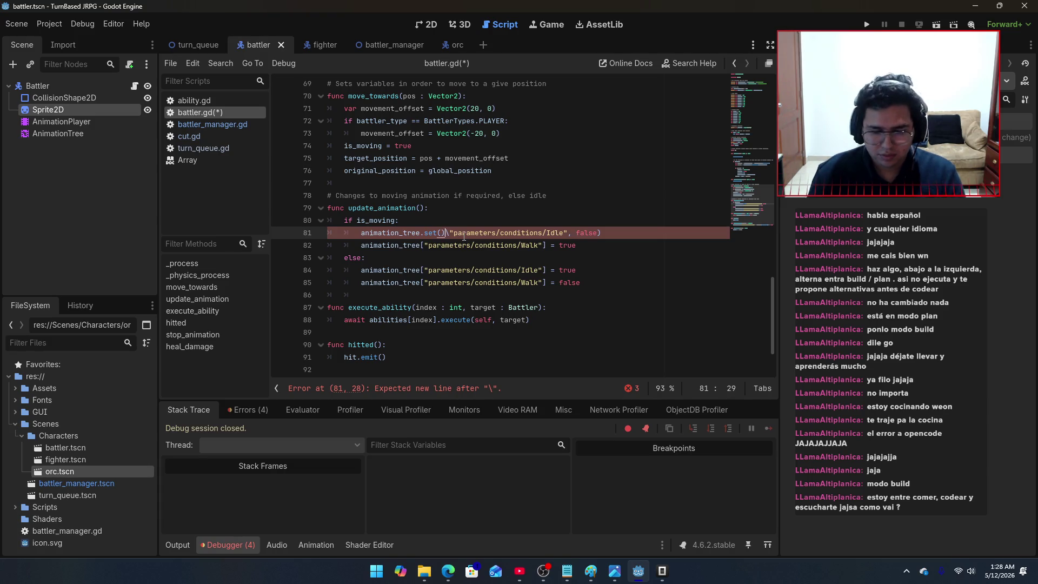
{"action": "key", "text": "BackSpace"}
{"action": "key", "text": "Delete"}
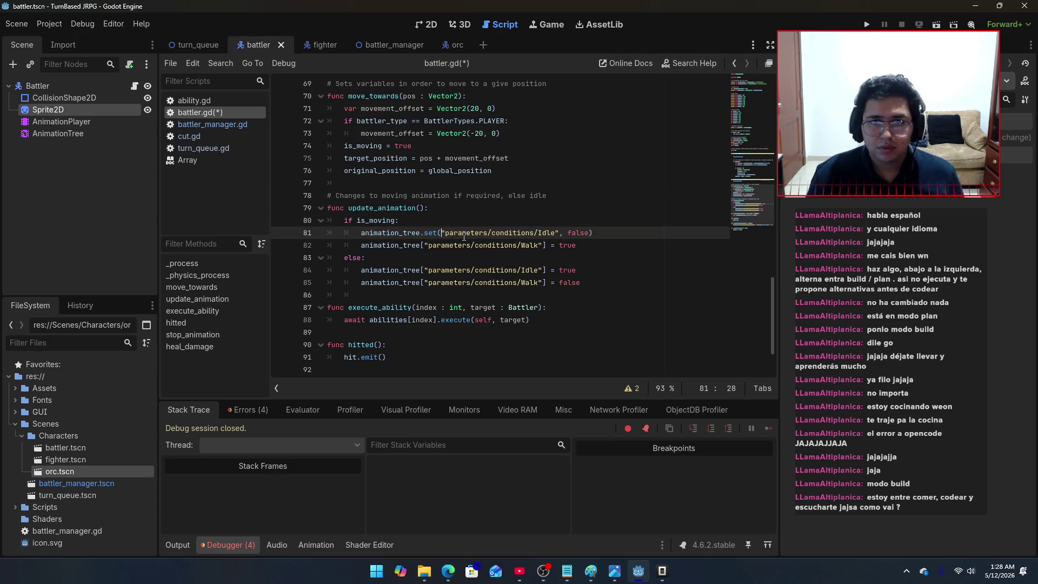
{"action": "key", "text": "ctrl+s"}
Step: Replace line 84's Idle assignment with the same set() call using true
{"action": "left_click_drag", "start_coordinate": [593, 233], "coordinate": [363, 238]}
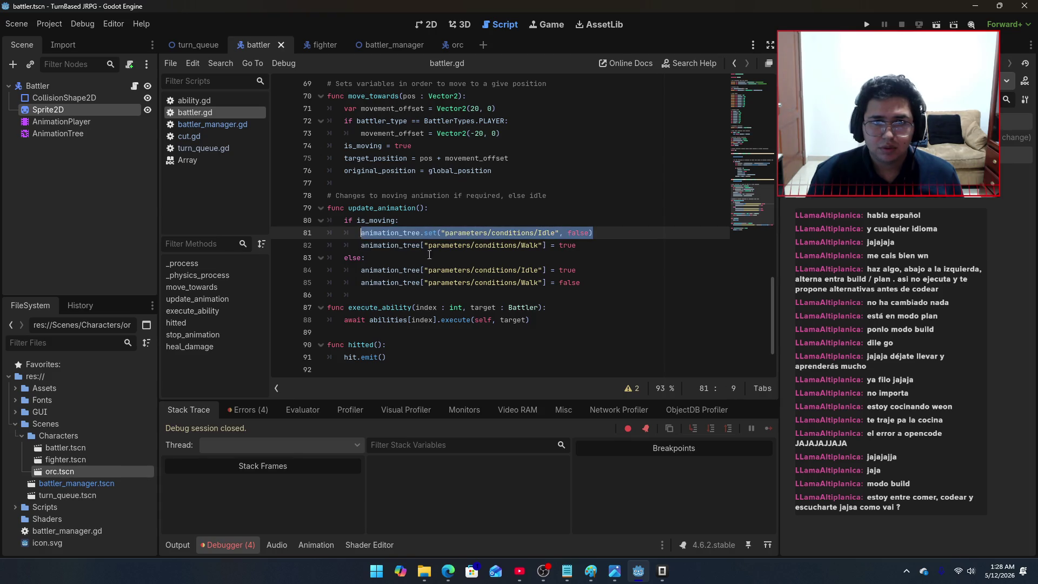
{"action": "key", "text": "ctrl+c"}
{"action": "left_click_drag", "start_coordinate": [595, 274], "coordinate": [360, 270]}
{"action": "key", "text": "ctrl+v"}
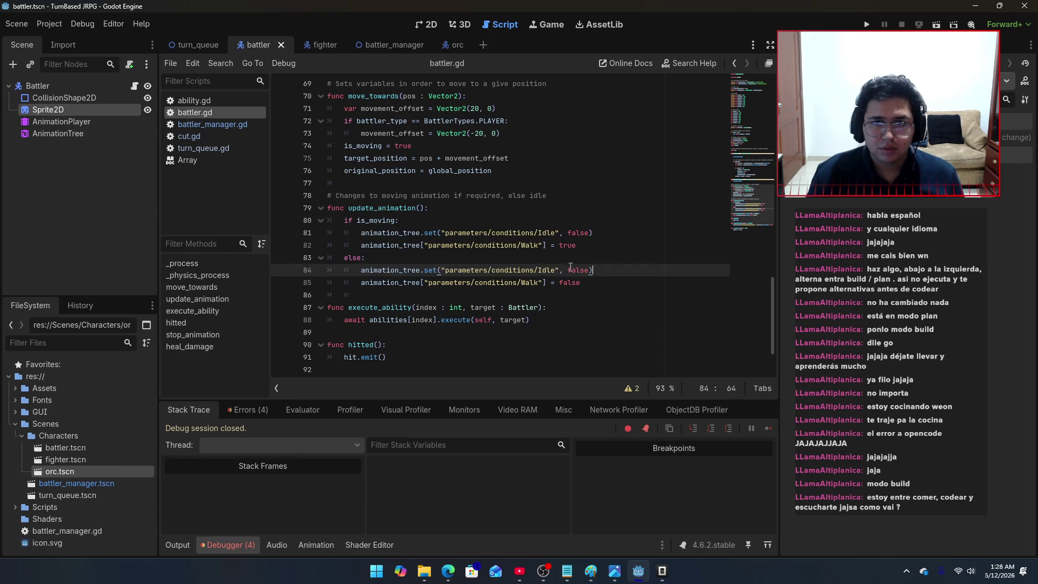
{"action": "double_click", "coordinate": [579, 269]}
{"action": "type", "text": "true"}
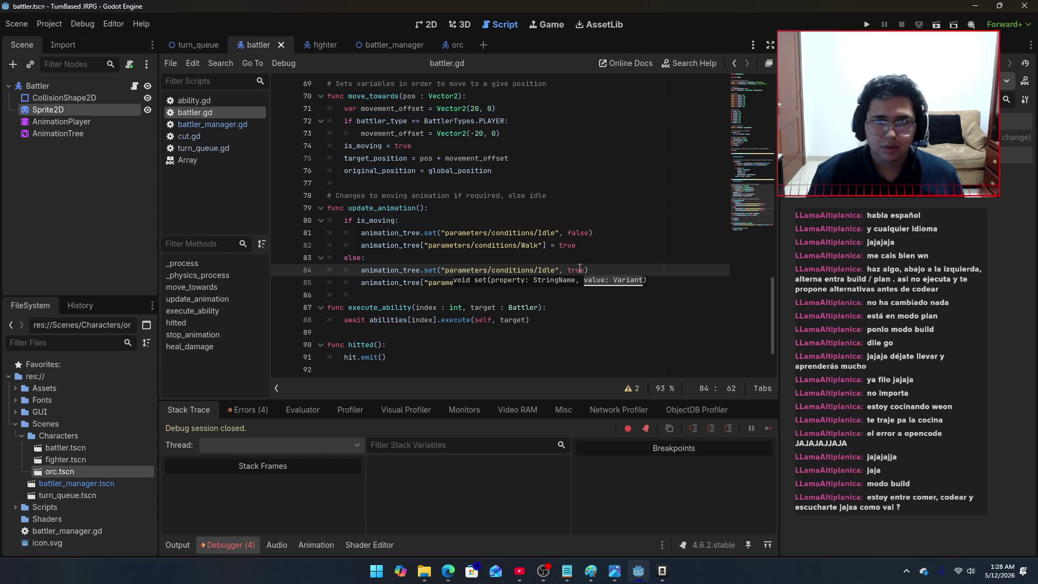
Step: Lowercase Idle and Walk to idle and walk on lines 81–85 and save battler.gd
{"action": "double_click", "coordinate": [548, 236]}
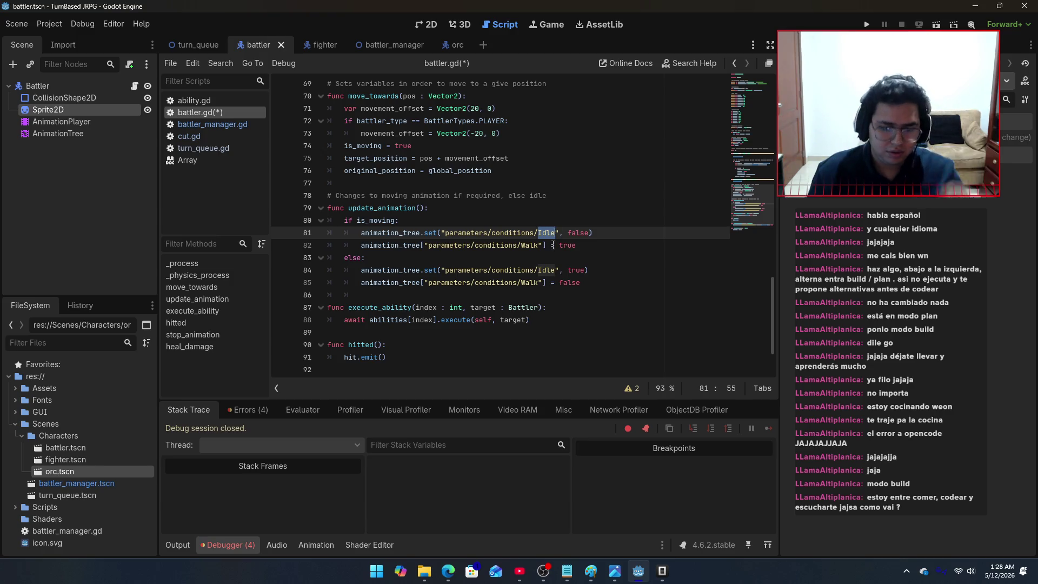
{"action": "type", "text": "idle"}
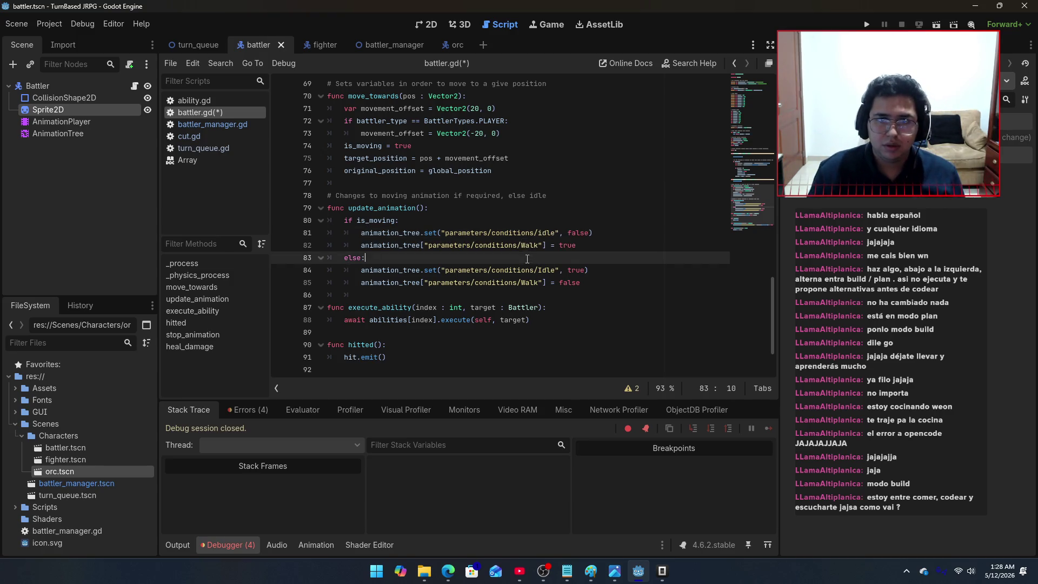
{"action": "double_click", "coordinate": [528, 246]}
{"action": "type", "text": "walk"}
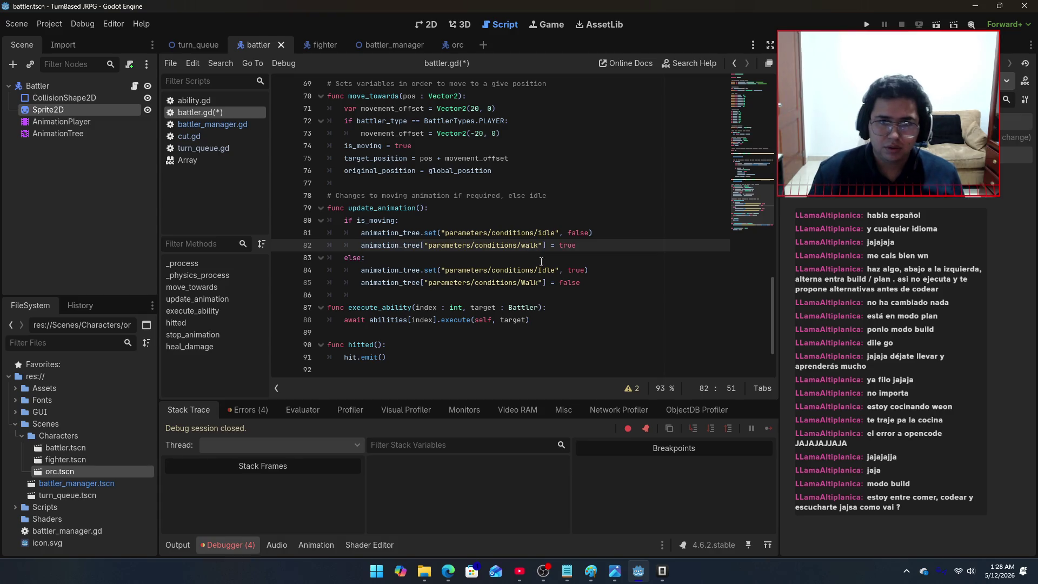
{"action": "double_click", "coordinate": [548, 270]}
{"action": "type", "text": "idle"}
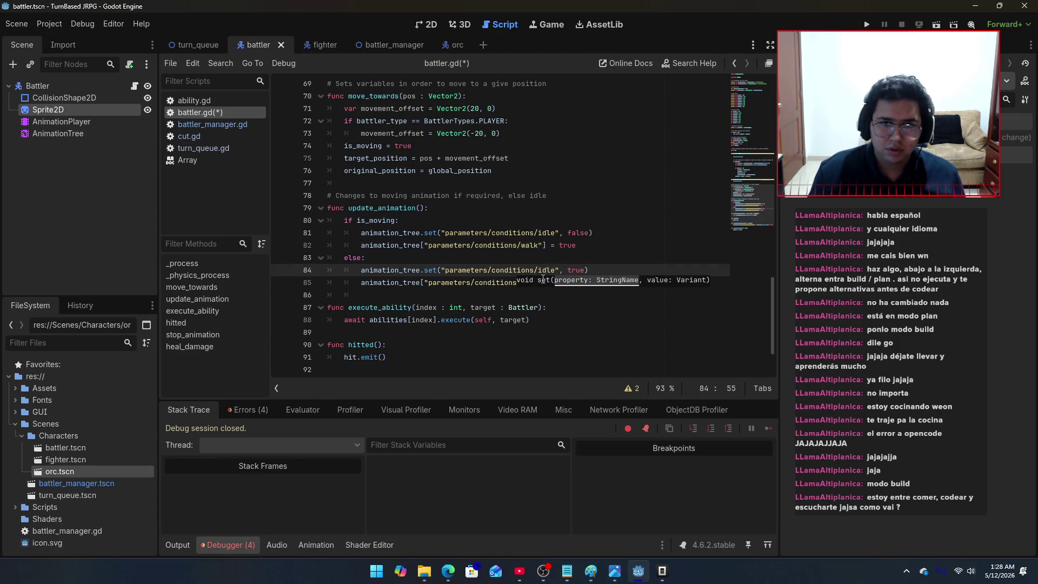
{"action": "double_click", "coordinate": [530, 285]}
{"action": "type", "text": "walk\"] = false"}
{"action": "key", "text": "ctrl+s"}
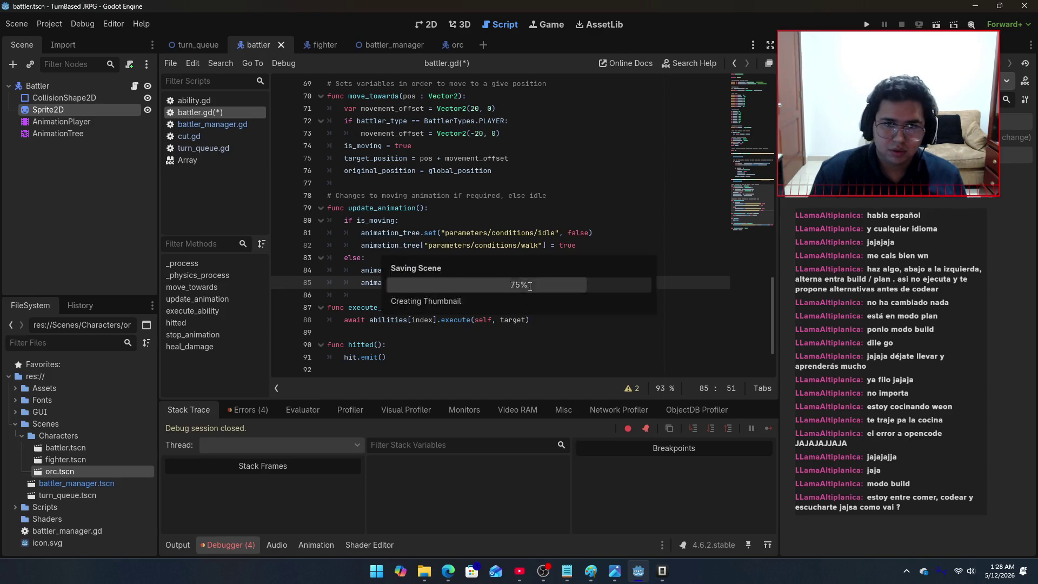
{"action": "scroll", "coordinate": [583, 295], "scroll_direction": "down", "scroll_amount": 2}
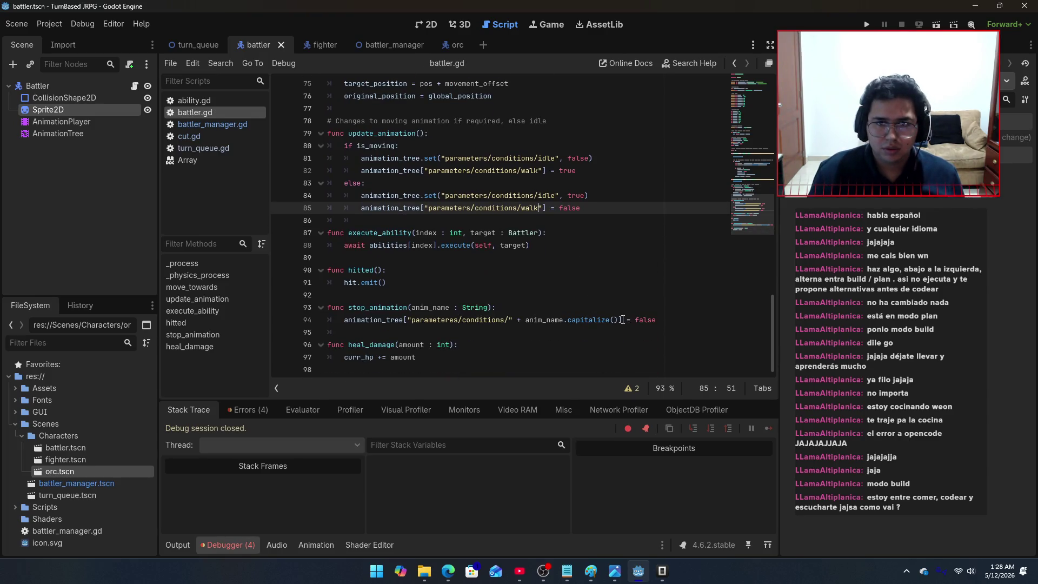
Step: Remove .capitalize() from line 94 and replace the bracket indexing with animation_tree.set(
{"action": "left_click_drag", "start_coordinate": [619, 320], "coordinate": [566, 320]}
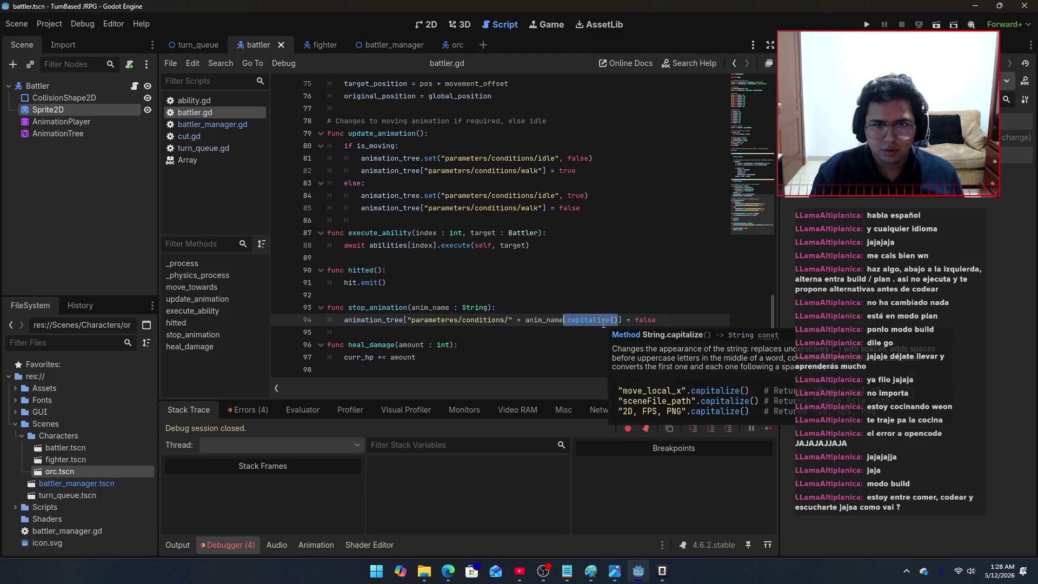
{"action": "key", "text": "BackSpace"}
{"action": "left_click", "coordinate": [409, 321]}
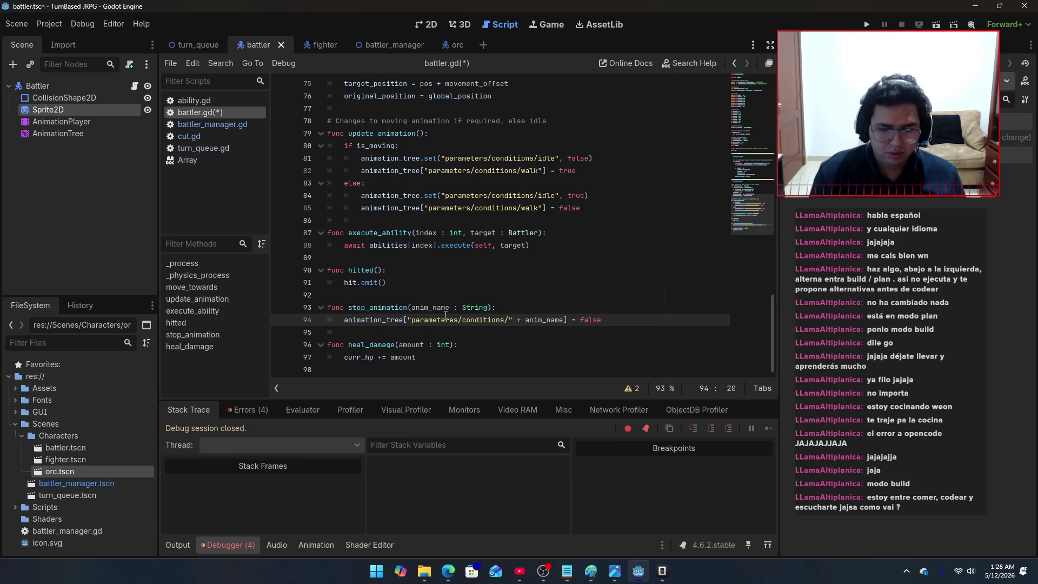
{"action": "key", "text": "BackSpace"}
{"action": "type", "text": ".set("}
{"action": "key", "text": "Escape"}
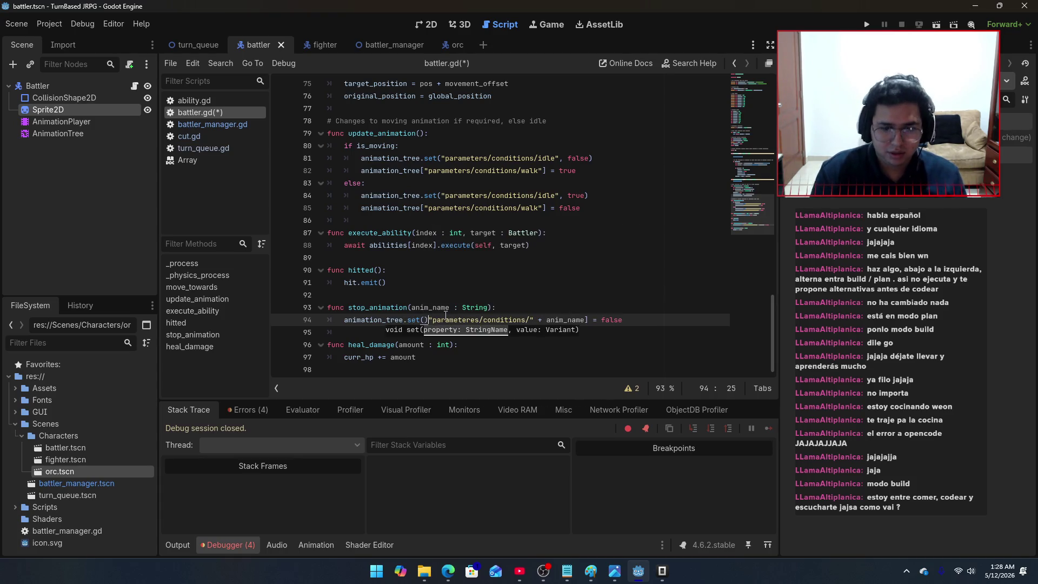
{"action": "key", "text": "Delete"}
Step: Finish the set() call with the conditions path plus anim_name and false, then save
{"action": "left_click", "coordinate": [584, 320]}
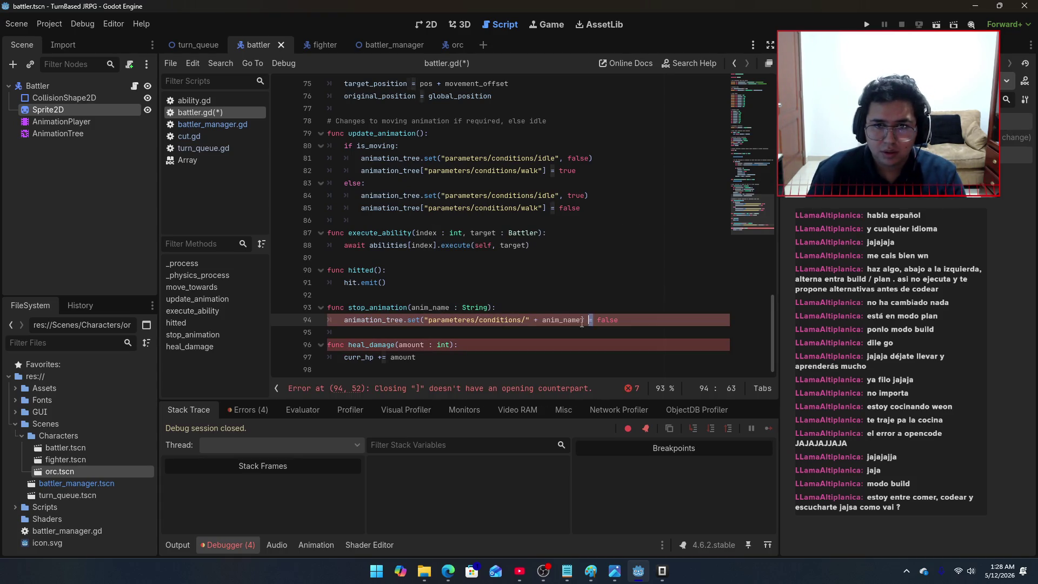
{"action": "key", "text": "Delete"}
{"action": "key", "text": "Delete"}
{"action": "type", "text": ","}
{"action": "left_click", "coordinate": [625, 320]}
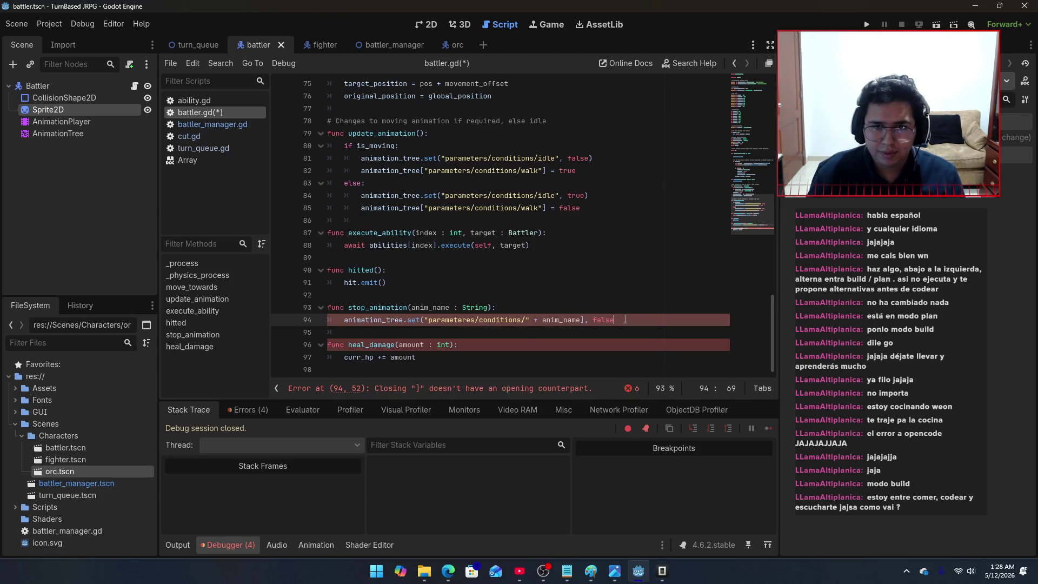
{"action": "type", "text": ")"}
{"action": "key", "text": "ctrl+s"}
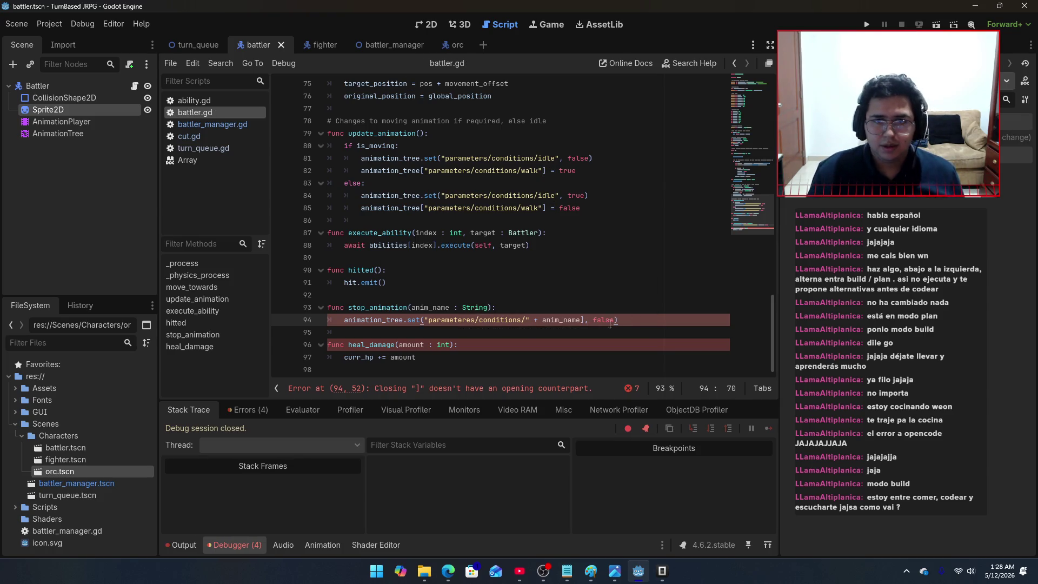
{"action": "left_click", "coordinate": [584, 319]}
{"action": "key", "text": "BackSpace"}
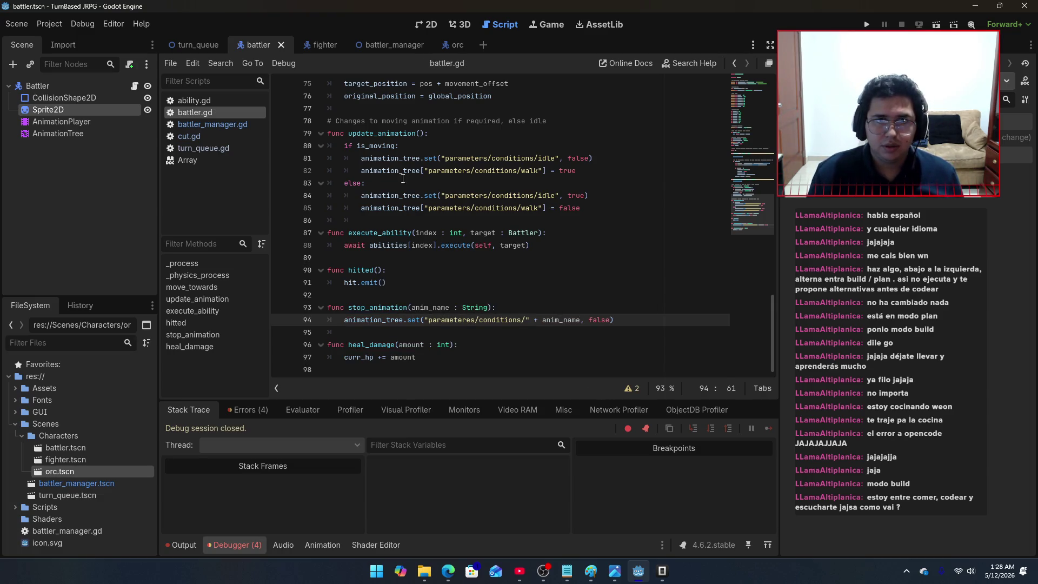
{"action": "left_click", "coordinate": [222, 137]}
Step: Rewrite line 9 as animation_tree.set("parameters/conditions/Cut", true) and save
{"action": "left_click", "coordinate": [432, 184]}
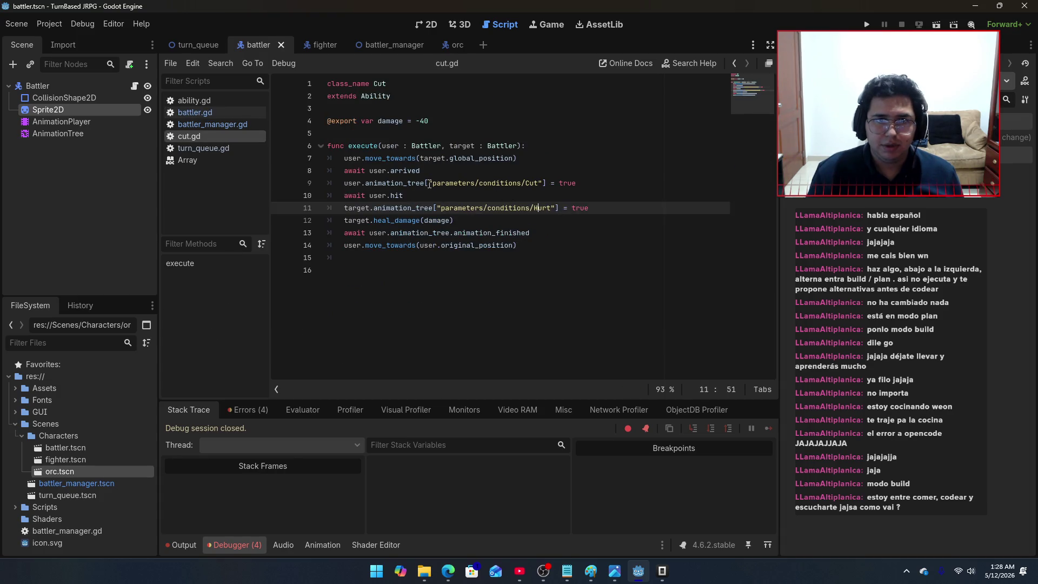
{"action": "key", "text": "BackSpace"}
{"action": "type", "text": ".set("}
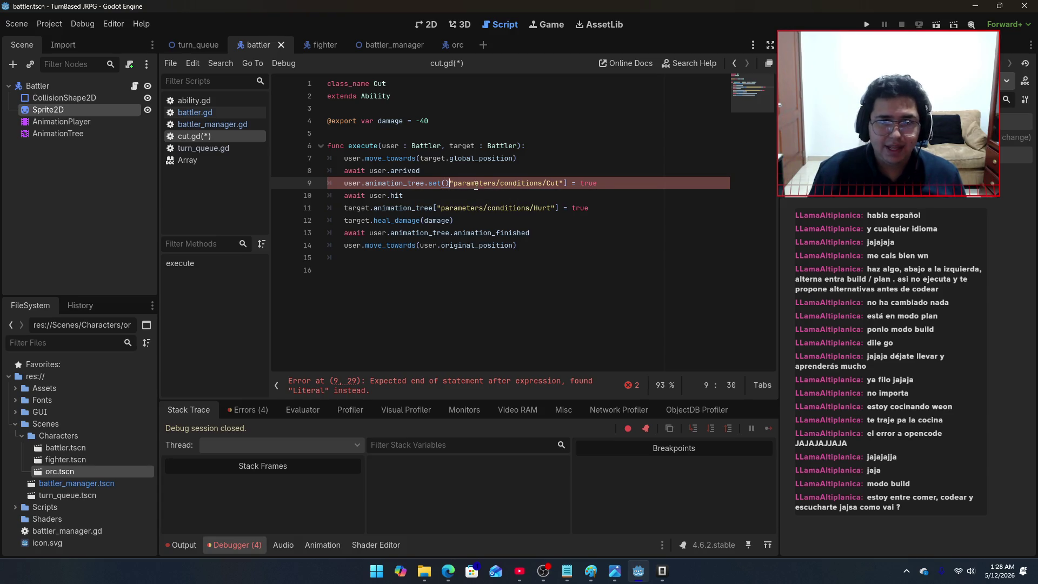
{"action": "key", "text": "Delete"}
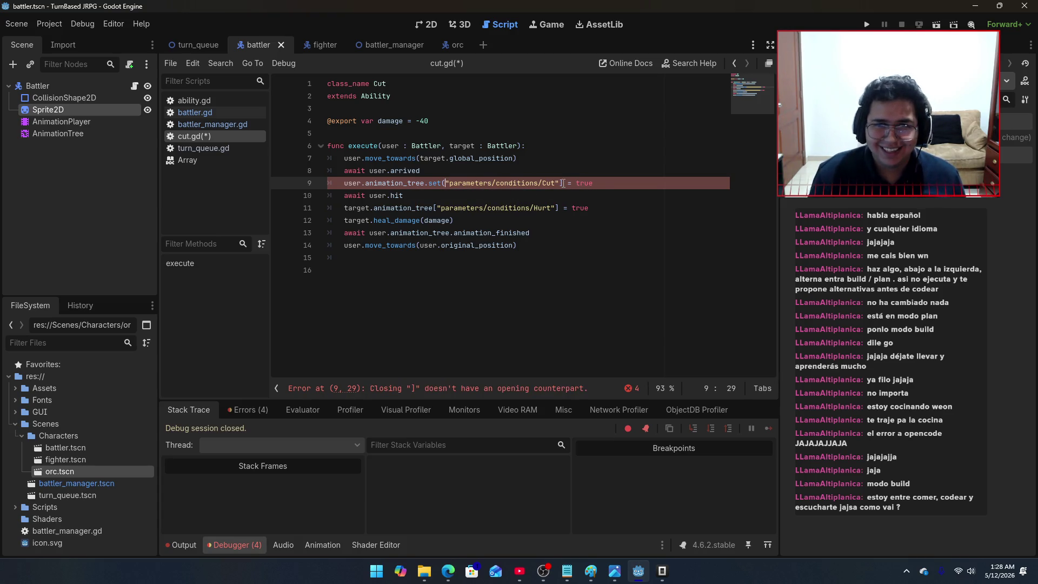
{"action": "left_click_drag", "start_coordinate": [574, 183], "coordinate": [560, 183]}
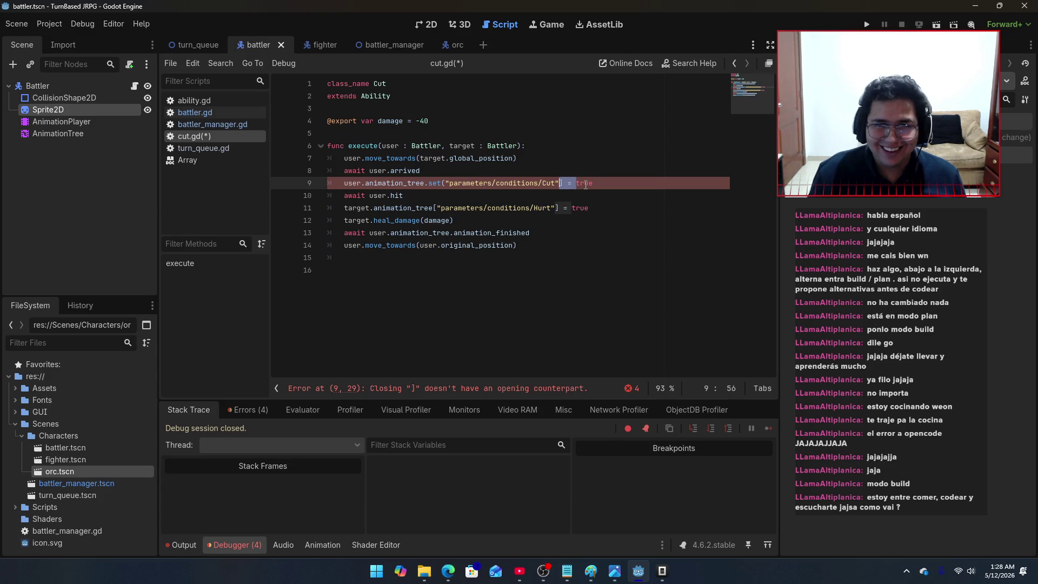
{"action": "type", "text": ","}
{"action": "left_click", "coordinate": [586, 184]}
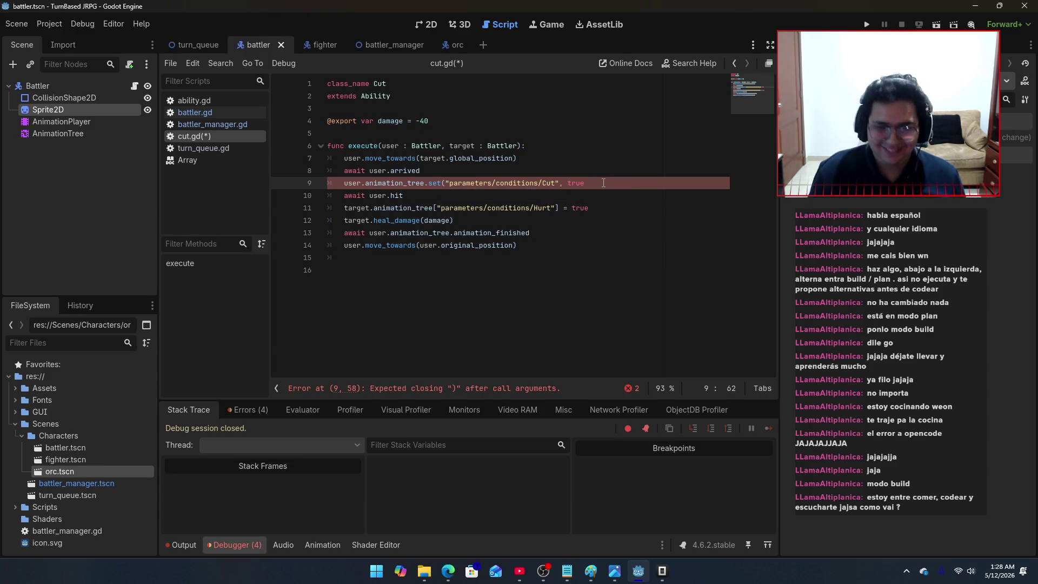
{"action": "type", "text": ")"}
{"action": "key", "text": "ctrl+s"}
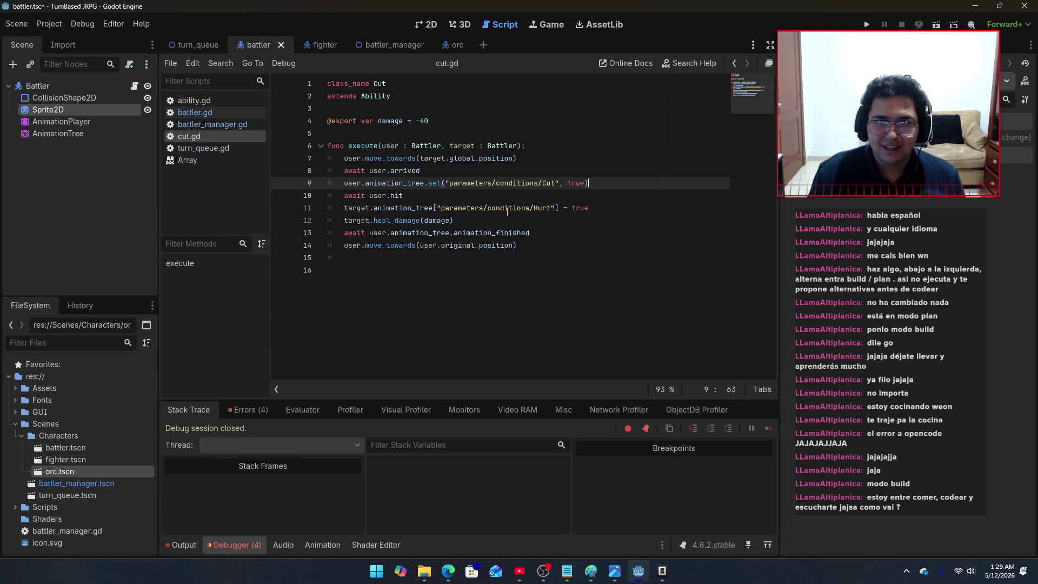
Step: Rewrite line 11's Hurt condition as an animation_tree.set() call with true, restoring the quote, and save
{"action": "left_click", "coordinate": [440, 209]}
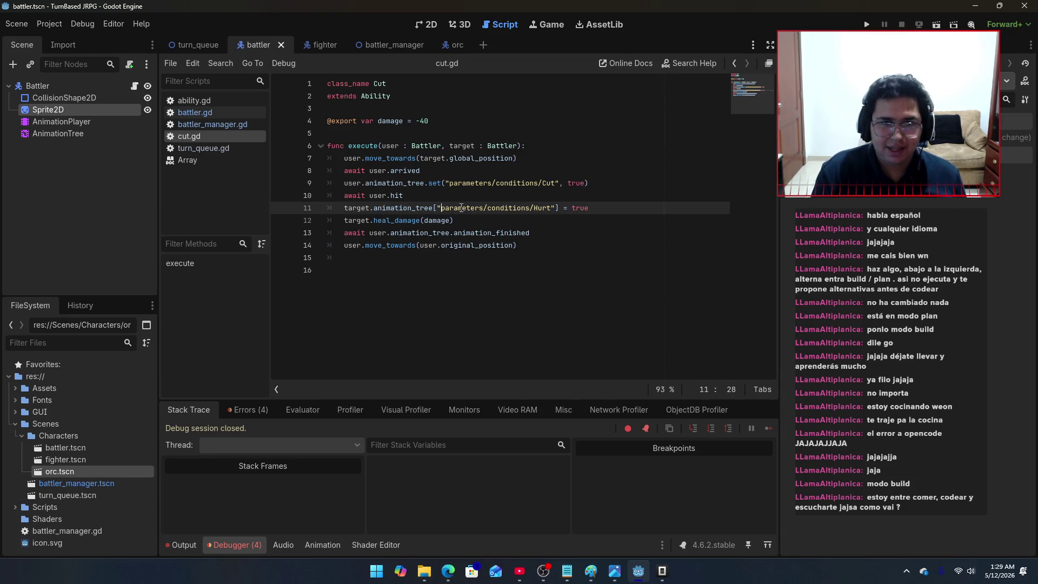
{"action": "key", "text": "BackSpace"}
{"action": "key", "text": "BackSpace"}
{"action": "type", "text": ".set("}
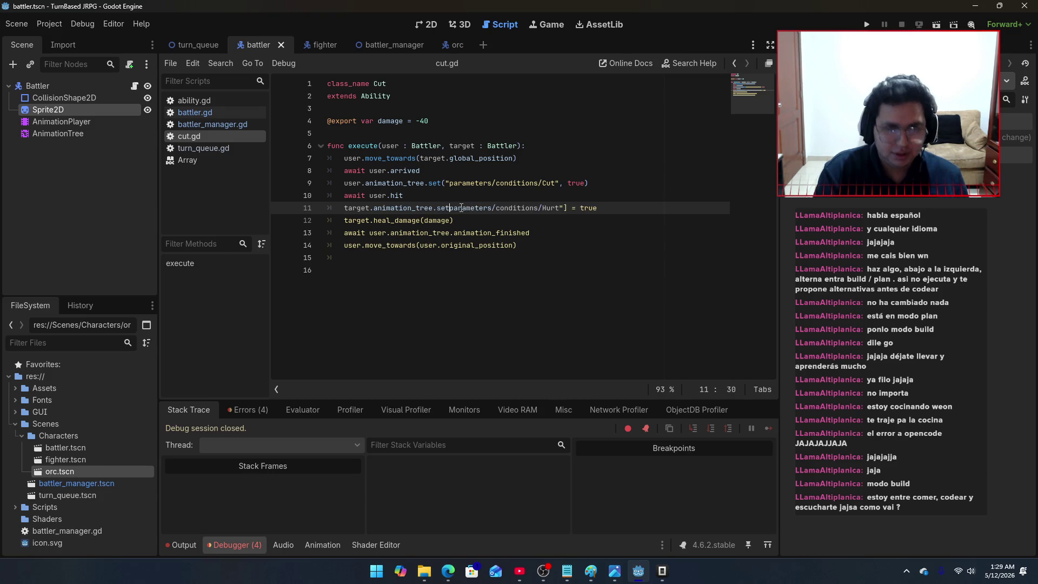
{"action": "left_click", "coordinate": [572, 209]}
{"action": "key", "text": "Left"}
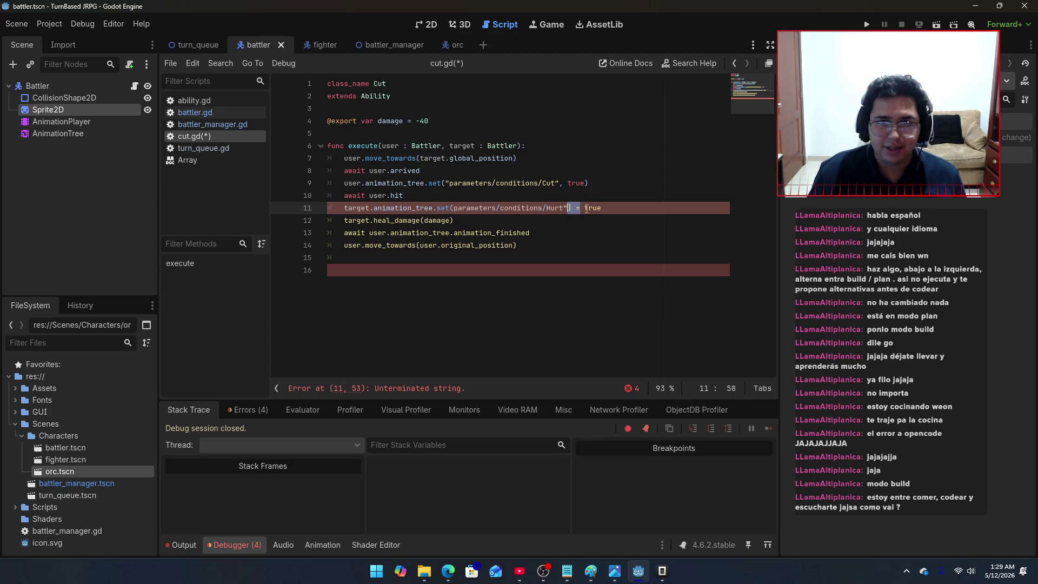
{"action": "type", "text": ","}
{"action": "left_click", "coordinate": [603, 208]}
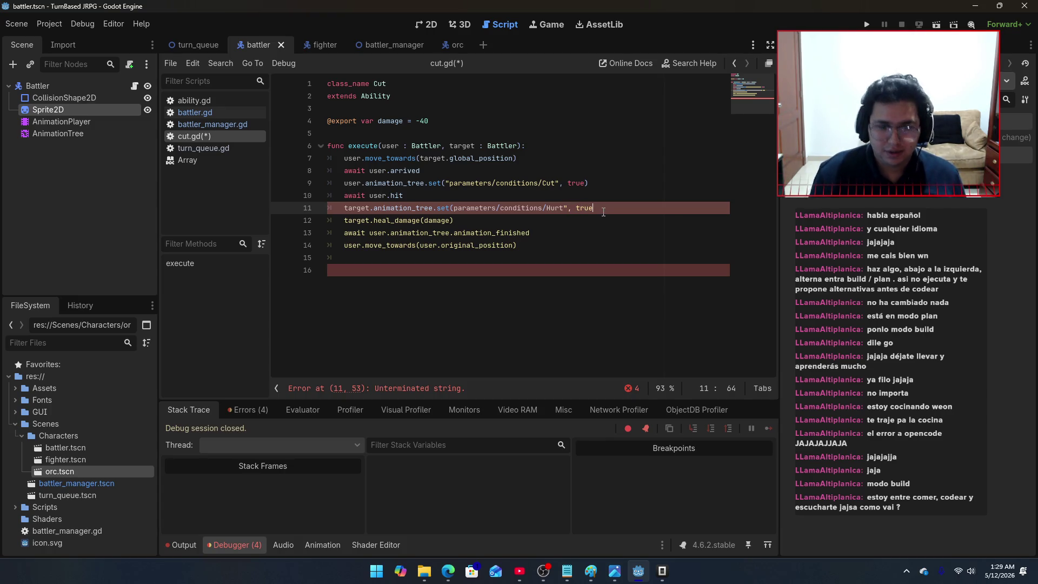
{"action": "type", "text": ")"}
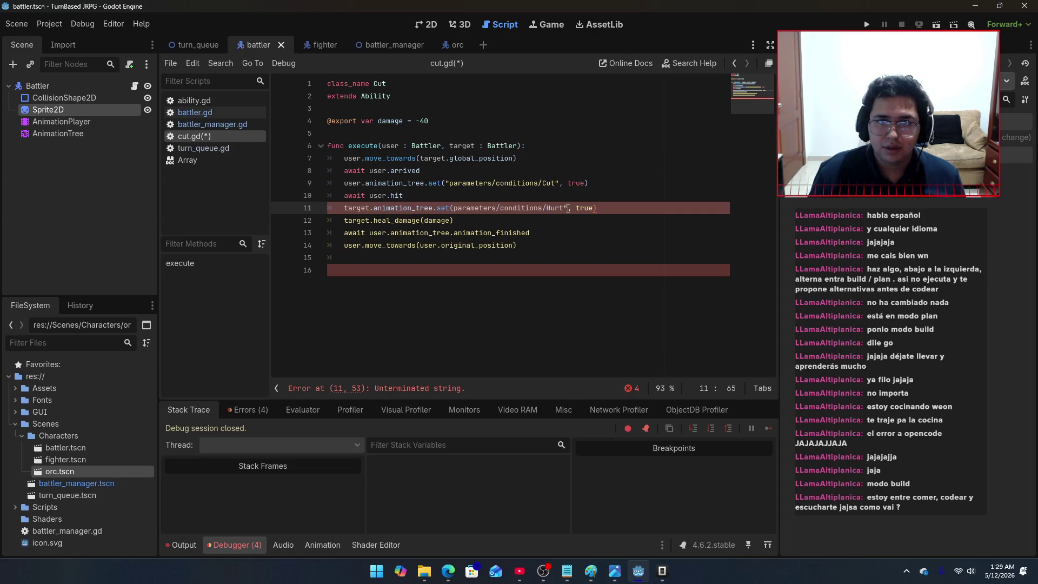
{"action": "left_click", "coordinate": [460, 209]}
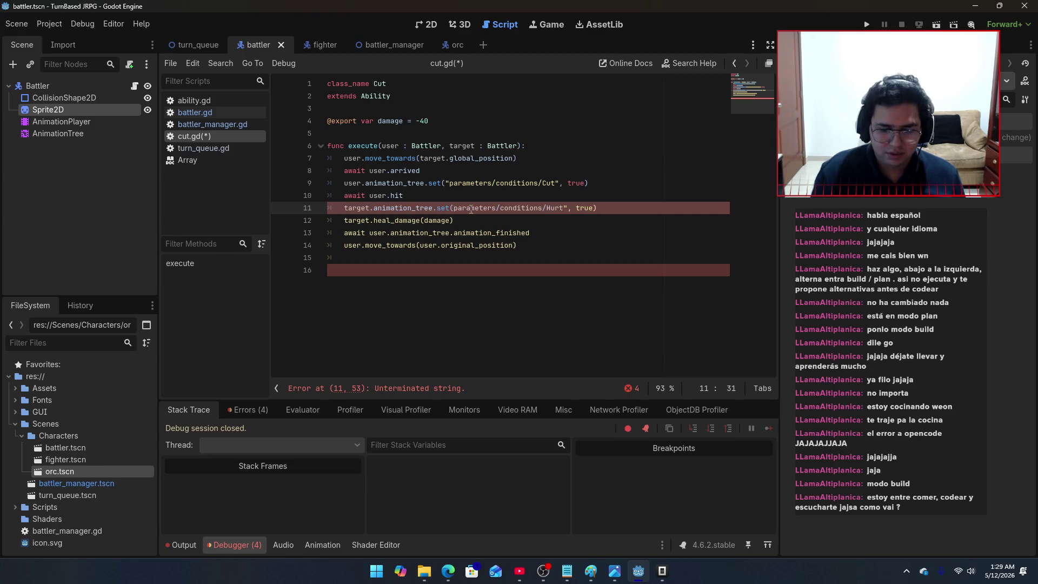
{"action": "type", "text": "\""}
{"action": "left_click", "coordinate": [563, 197]}
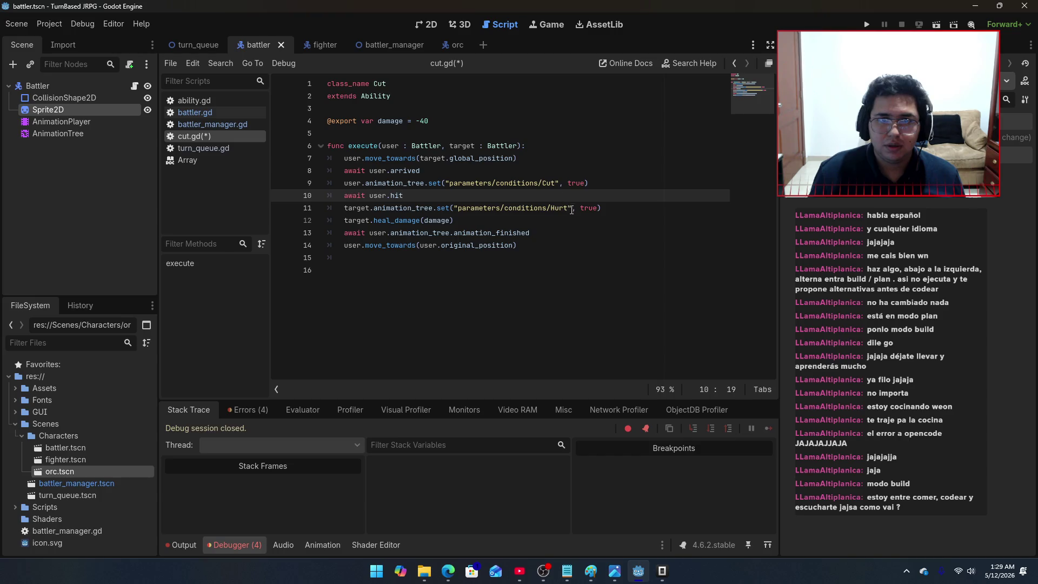
{"action": "left_click", "coordinate": [608, 208]}
{"action": "key", "text": "ctrl+s"}
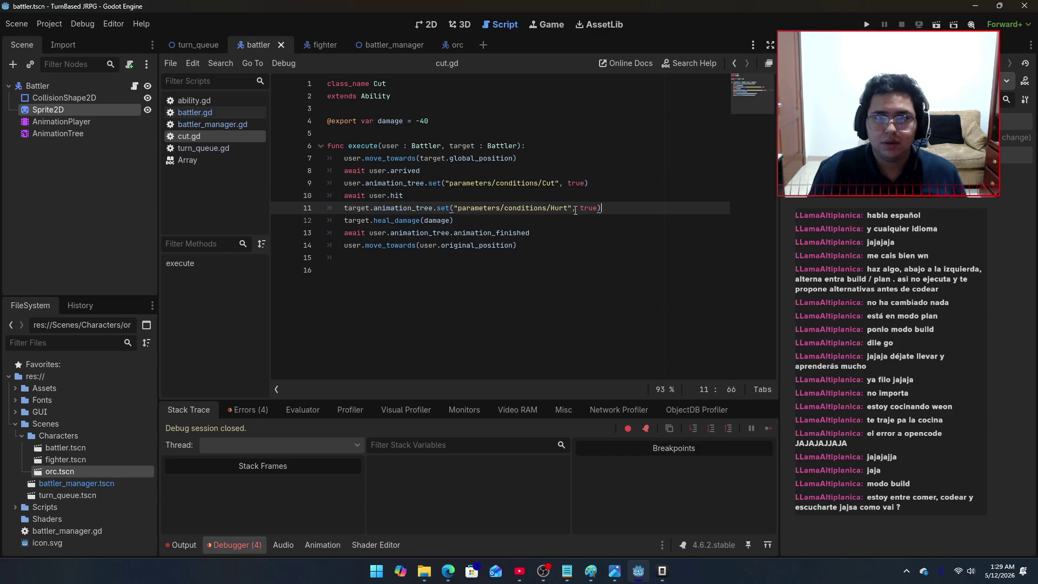
Step: Lowercase the condition names to 'cut' and 'hurt' and save cut.gd
{"action": "left_click", "coordinate": [546, 184]}
{"action": "key", "text": "BackSpace"}
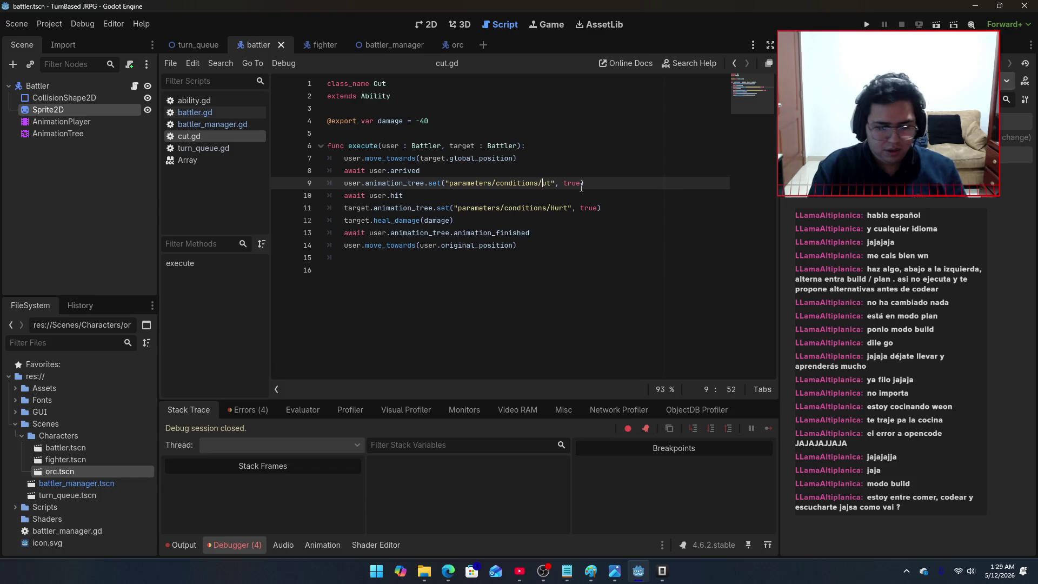
{"action": "type", "text": "c"}
{"action": "left_click", "coordinate": [557, 208]}
{"action": "key", "text": "BackSpace"}
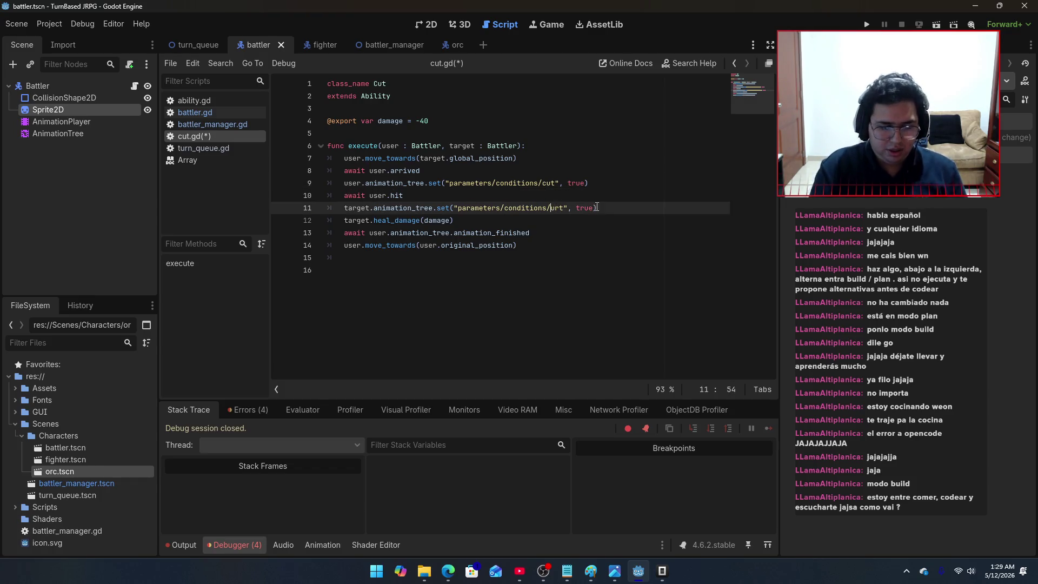
{"action": "type", "text": "h"}
{"action": "key", "text": "ctrl+s"}
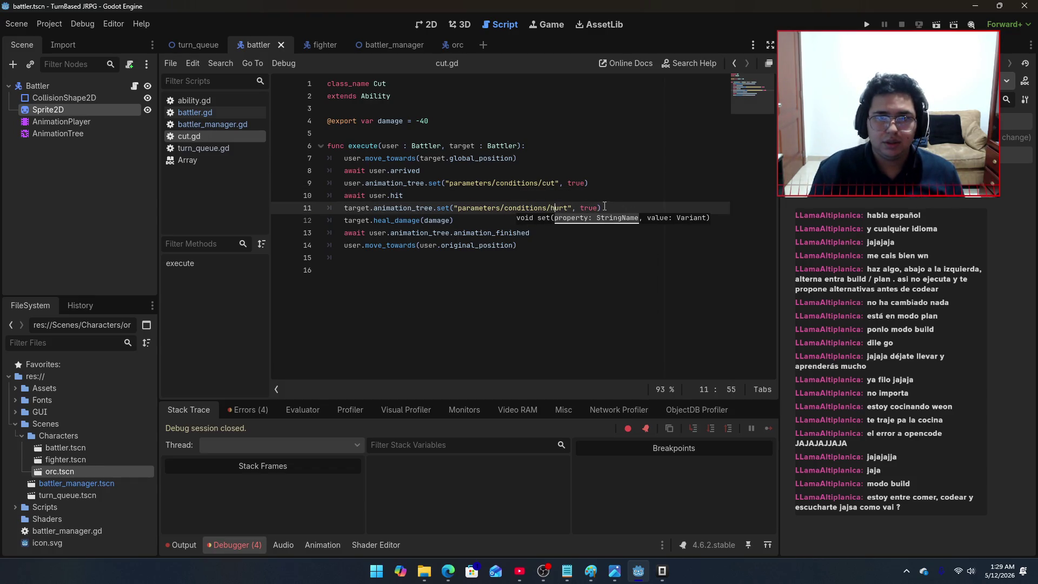
{"action": "left_click", "coordinate": [613, 208]}
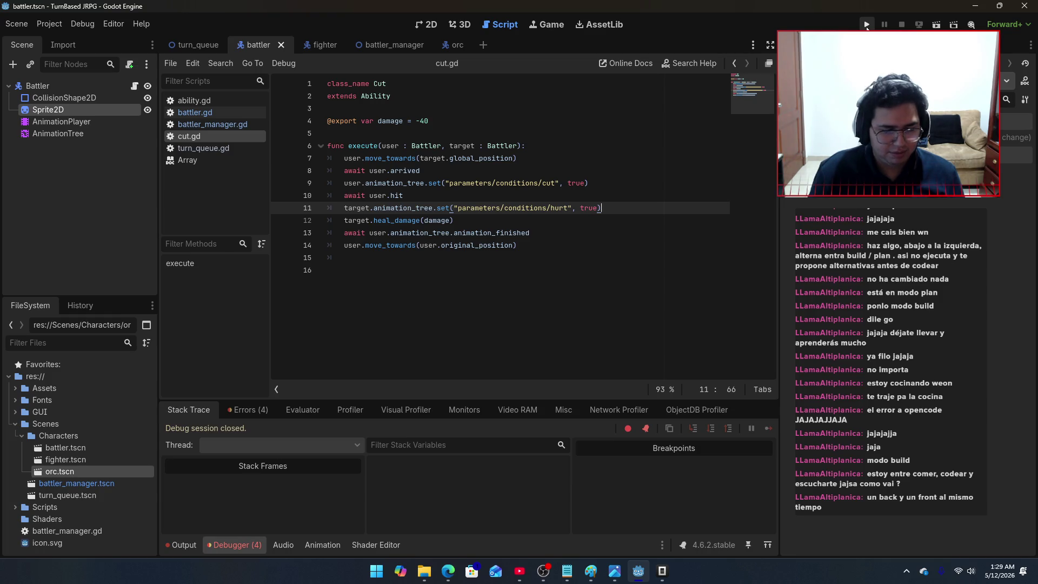
Step: Test-run the game, then close line 81's set() call with a parenthesis
{"action": "left_click", "coordinate": [867, 24]}
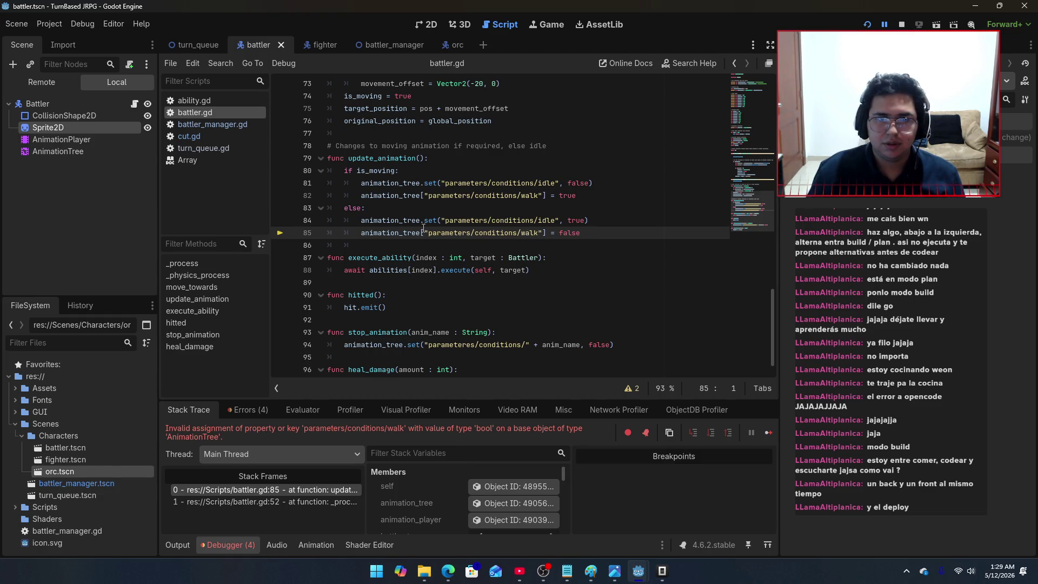
{"action": "triple_click", "coordinate": [588, 200]}
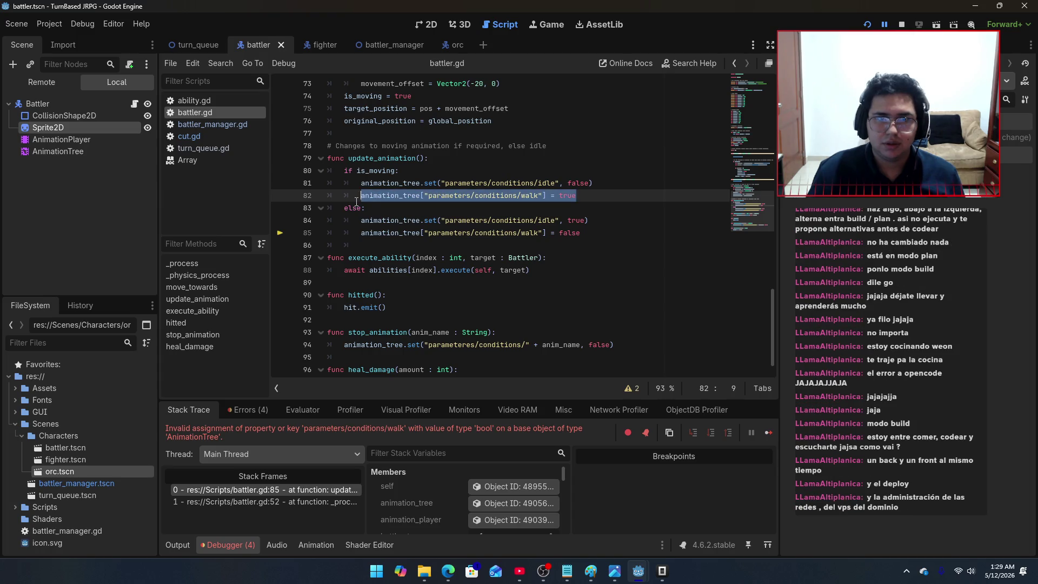
{"action": "left_click", "coordinate": [606, 185]}
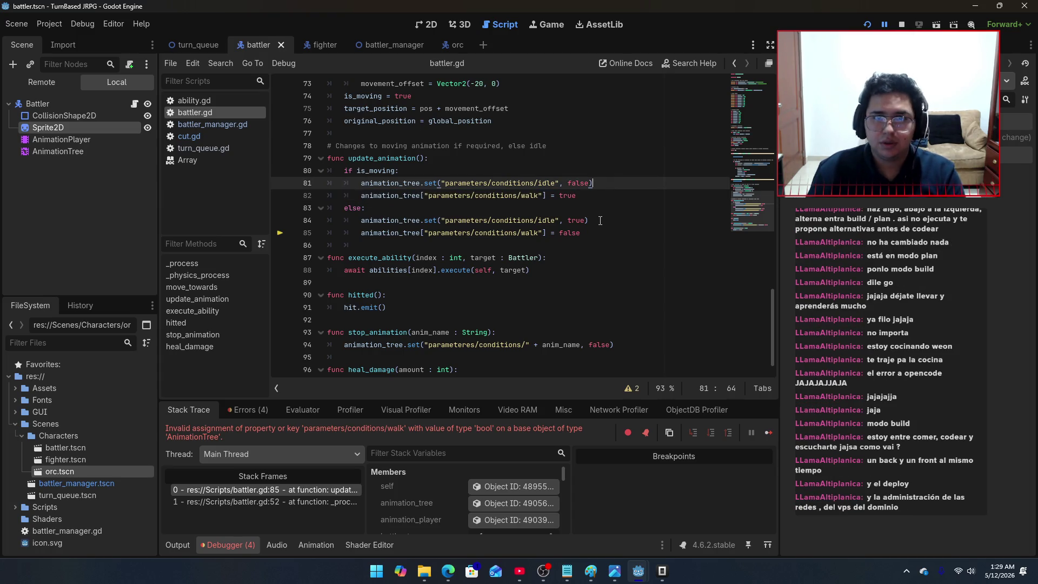
{"action": "key", "text": "BackSpace"}
{"action": "type", "text": ")"}
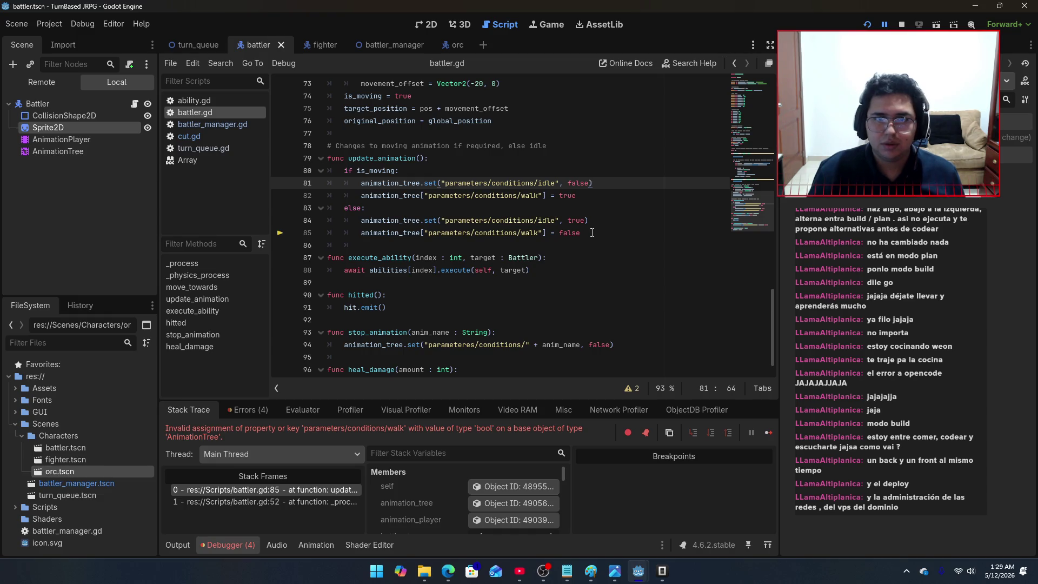
Step: Rewrite the walk condition on line 82 as an animation_tree.set() call with true and save
{"action": "mouse_move", "coordinate": [581, 232]}
{"action": "left_mouse_down"}
{"action": "mouse_move", "coordinate": [349, 234]}
{"action": "mouse_move", "coordinate": [362, 234]}
{"action": "left_mouse_up"}
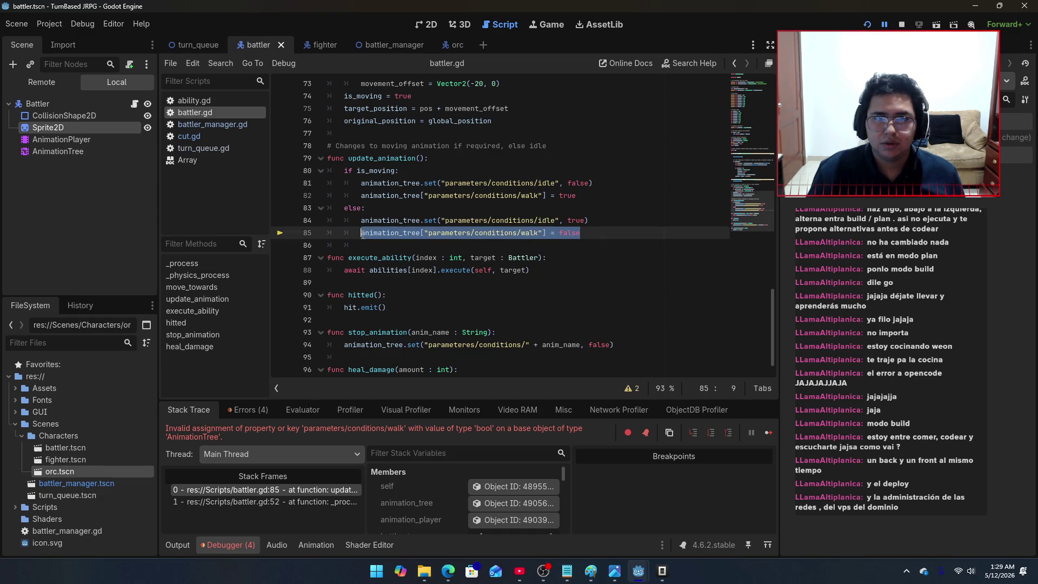
{"action": "left_click", "coordinate": [425, 196]}
{"action": "key", "text": "BackSpace"}
{"action": "type", "text": ".set("}
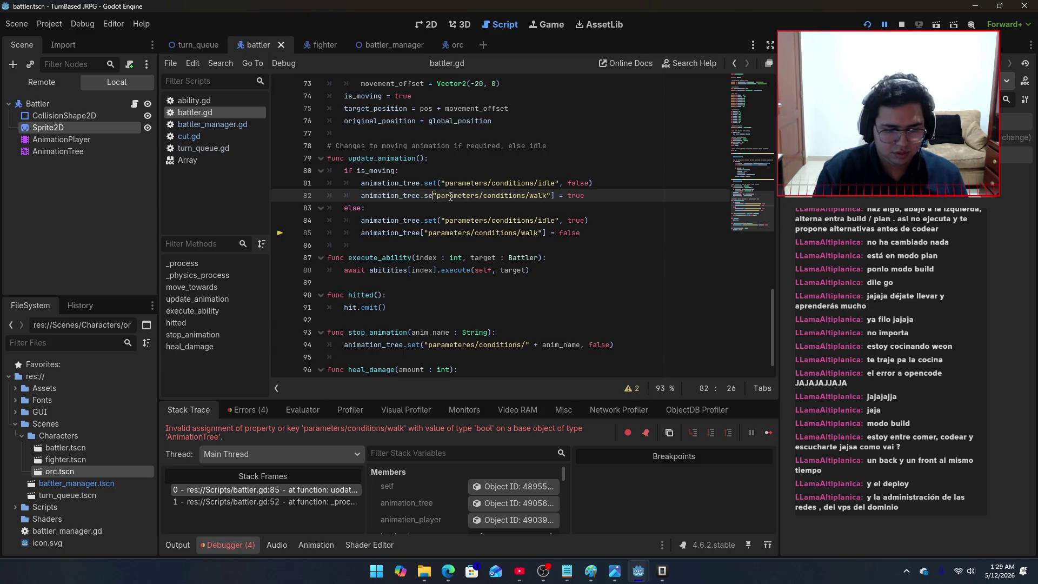
{"action": "key", "text": "Delete"}
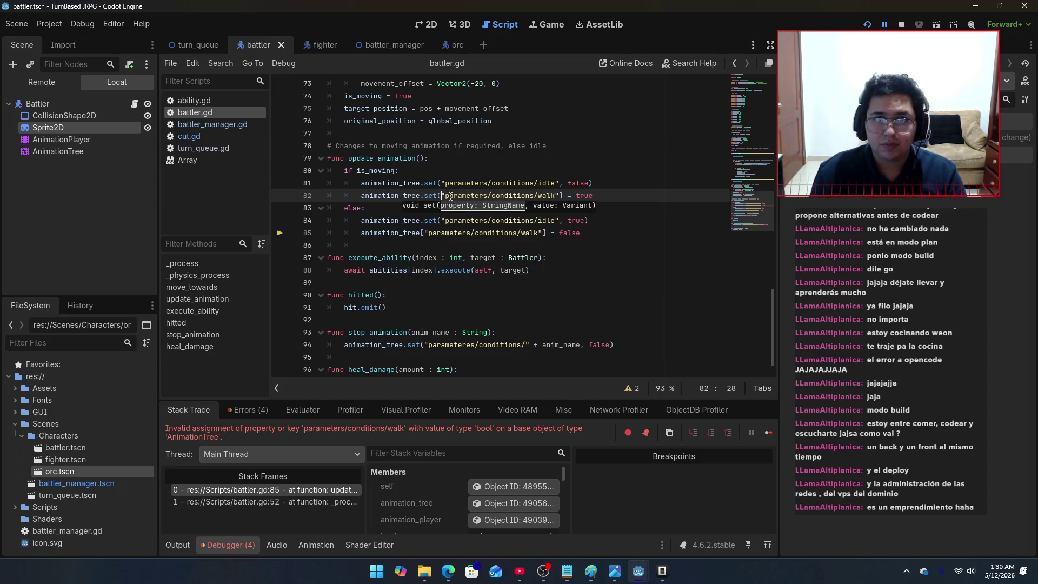
{"action": "left_click", "coordinate": [562, 197]}
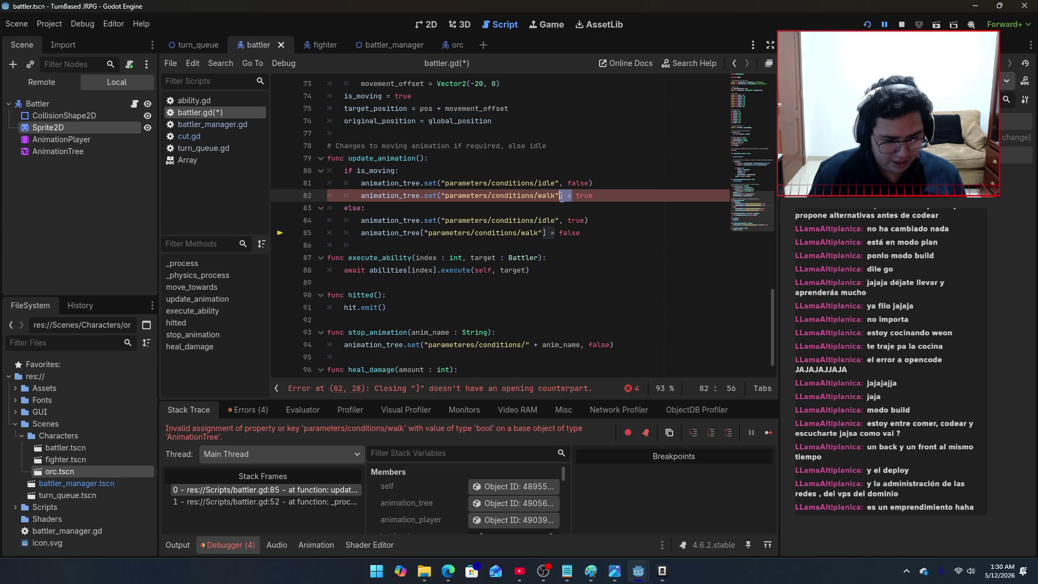
{"action": "type", "text": ","}
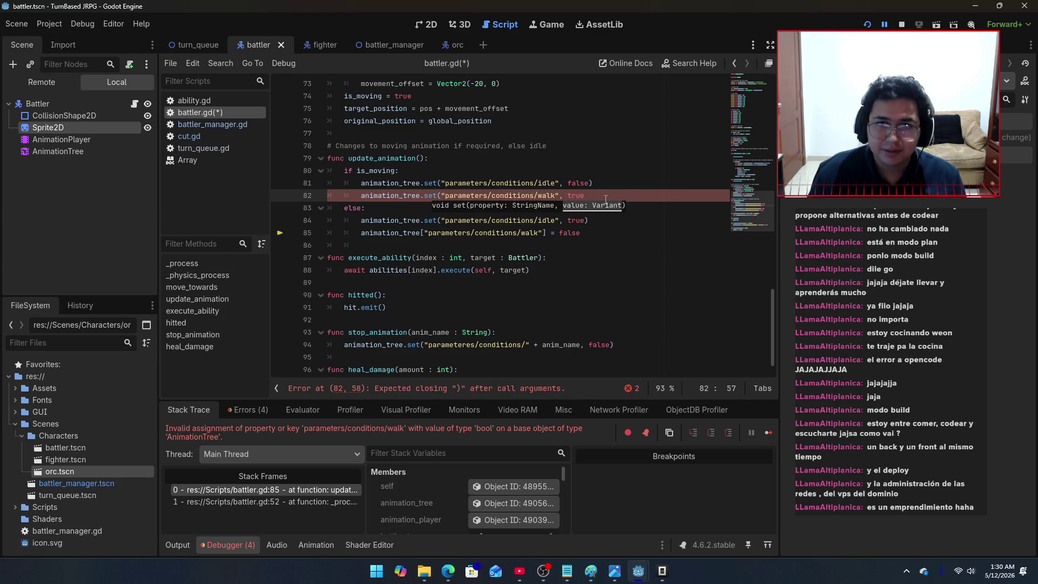
{"action": "left_click", "coordinate": [603, 196]}
{"action": "type", "text": ")"}
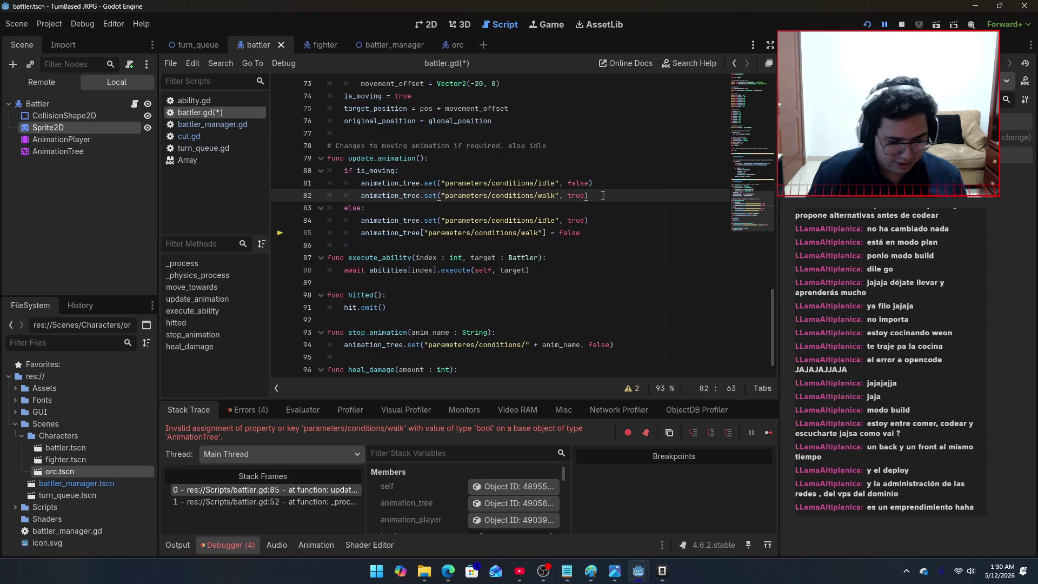
{"action": "key", "text": "ctrl+s"}
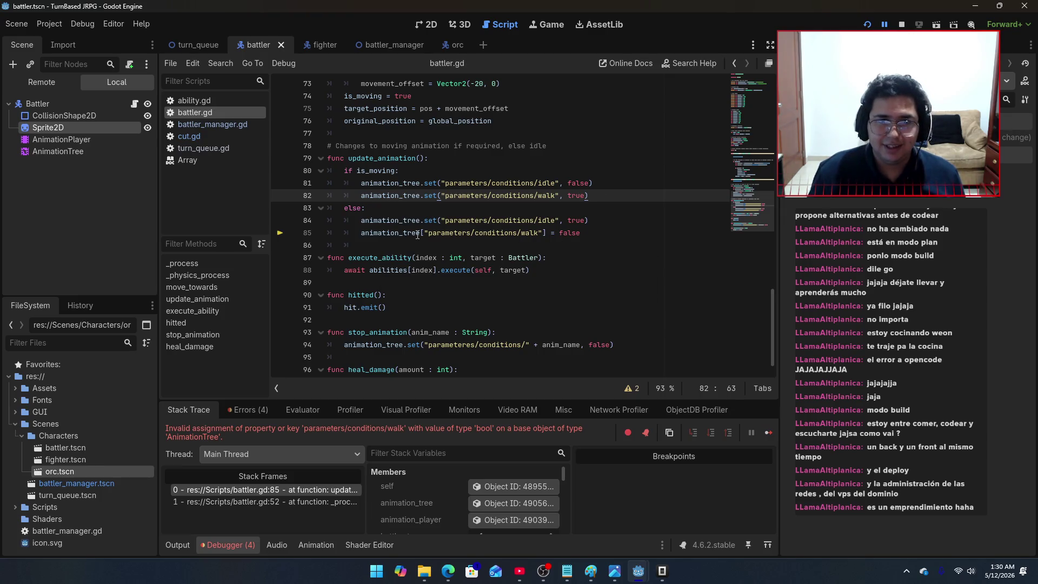
Step: Rewrite line 85's walk condition as an animation_tree.set() call and save battler.gd
{"action": "left_click", "coordinate": [423, 234]}
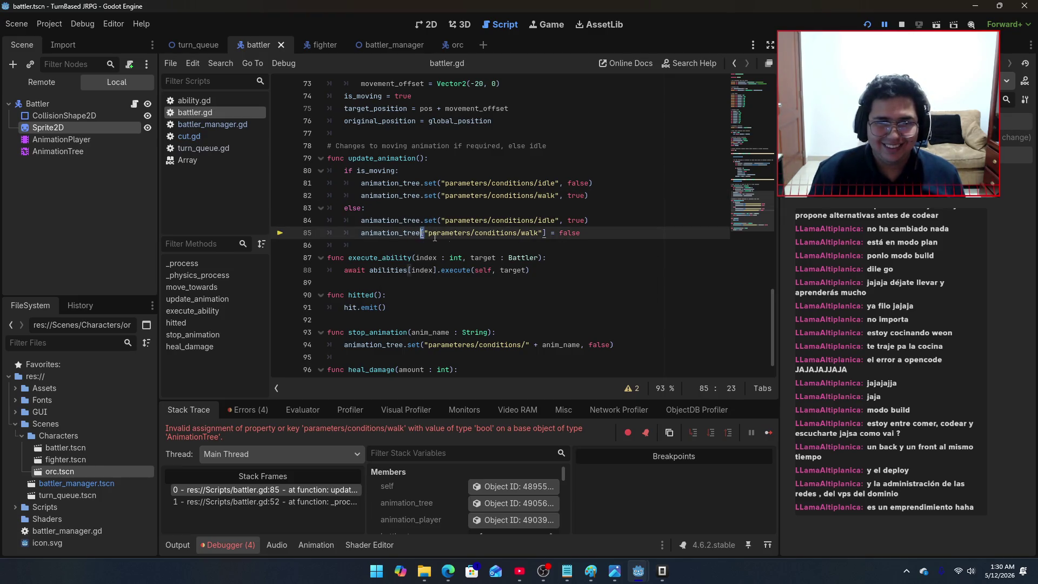
{"action": "key", "text": "Delete"}
{"action": "type", "text": ".set("}
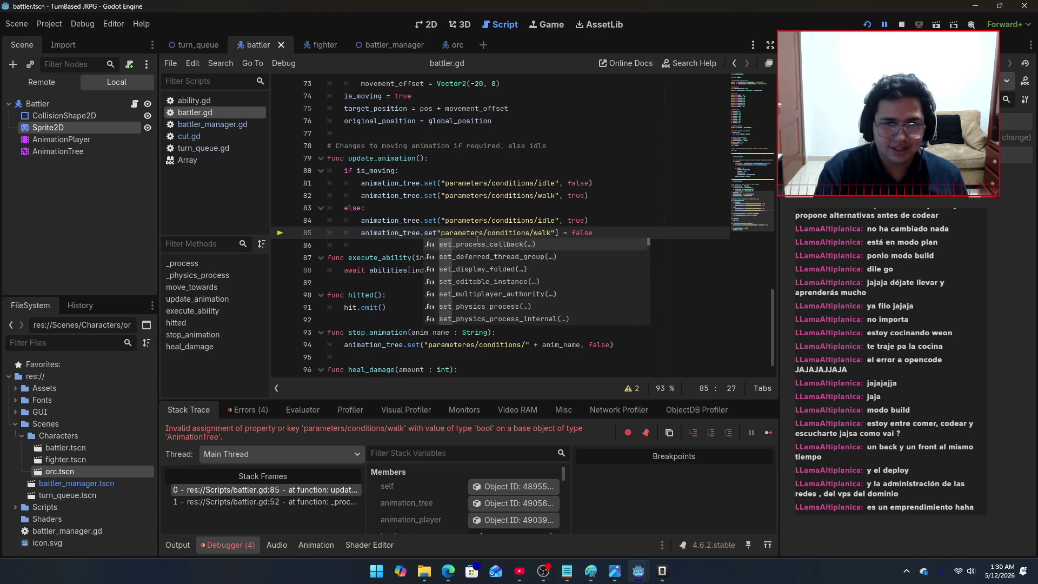
{"action": "key", "text": "Escape"}
{"action": "key", "text": "Delete"}
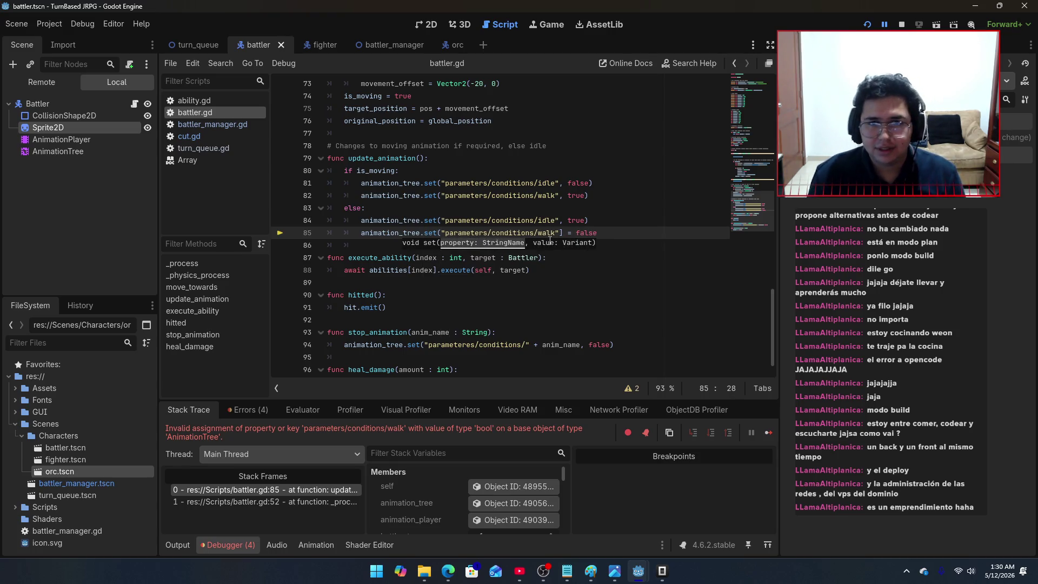
{"action": "left_click_drag", "start_coordinate": [572, 234], "coordinate": [561, 234]}
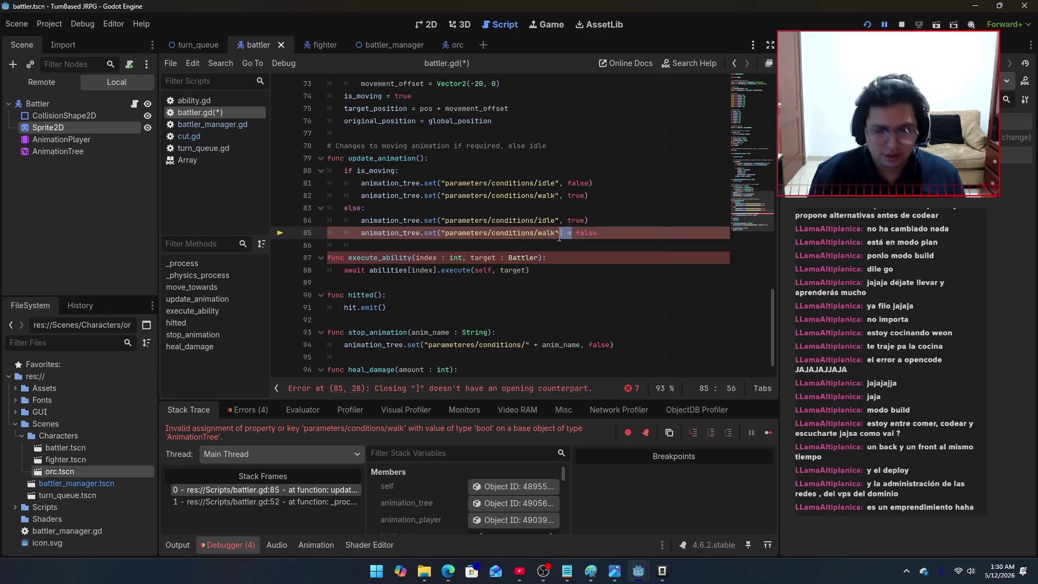
{"action": "type", "text": ","}
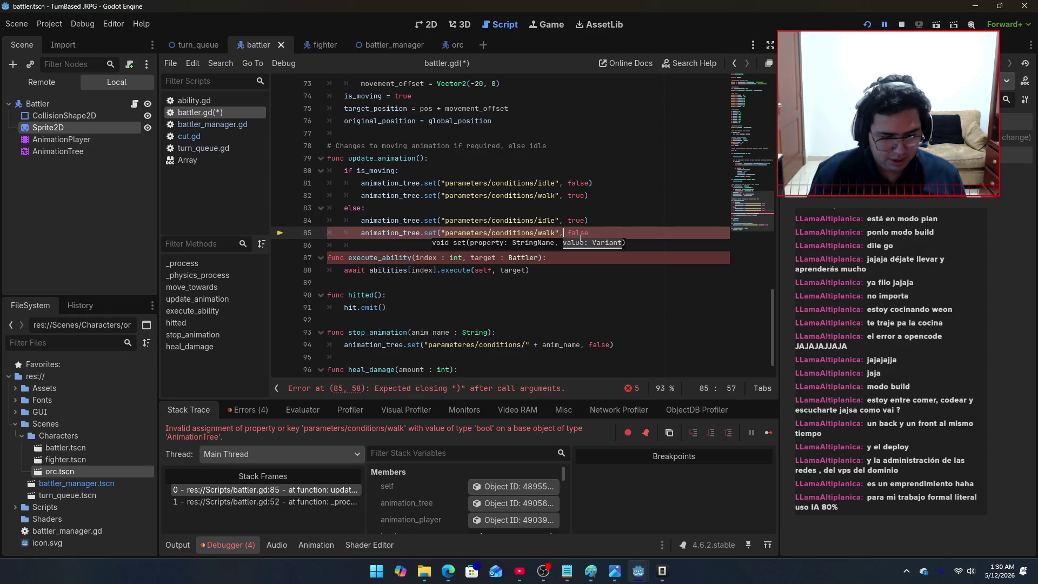
{"action": "left_click", "coordinate": [595, 234]}
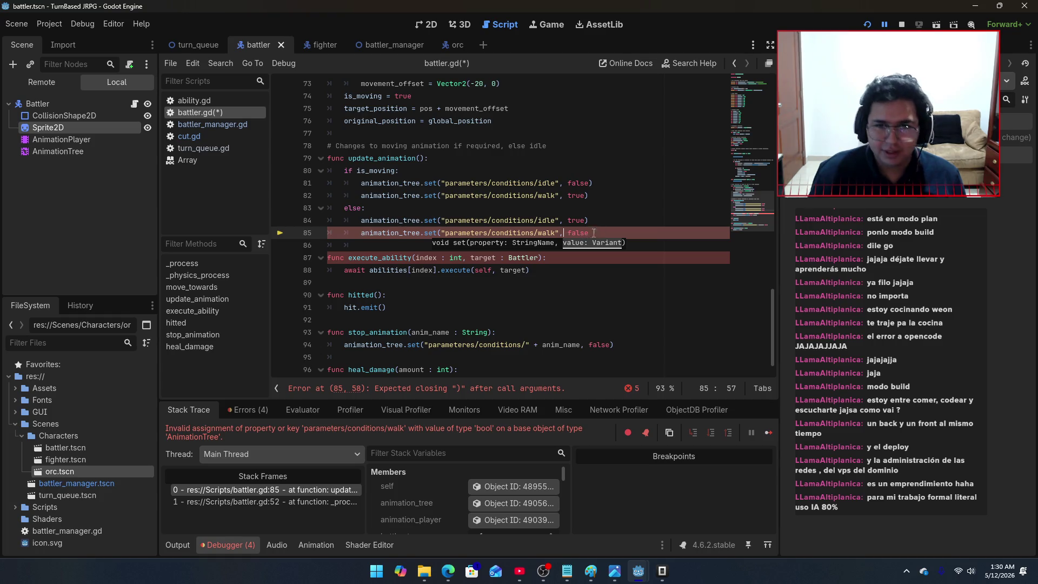
{"action": "type", "text": ")"}
{"action": "key", "text": "ctrl+s"}
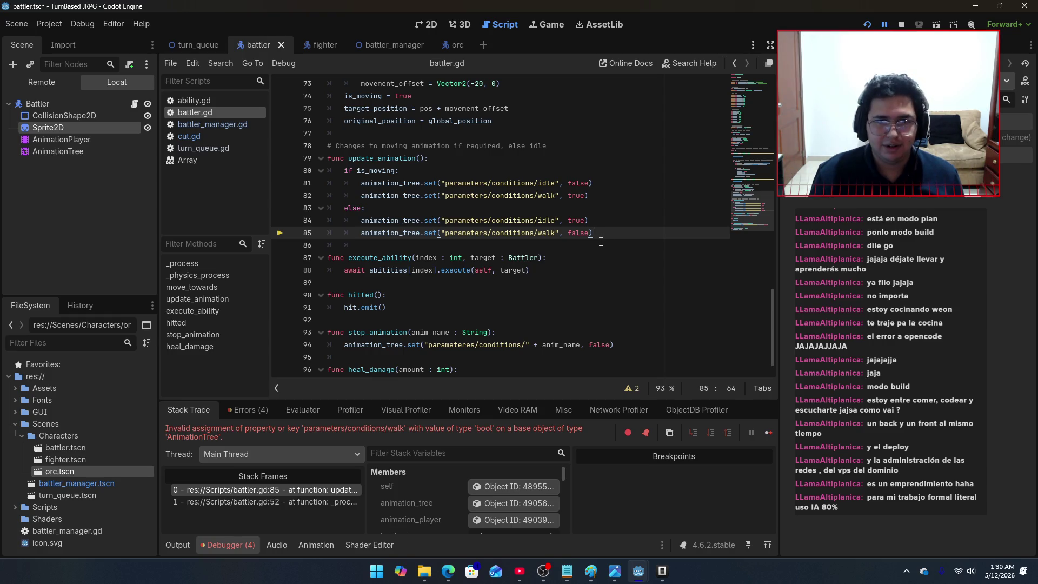
{"action": "scroll", "coordinate": [602, 239], "scroll_direction": "down", "scroll_amount": 1}
{"action": "key", "text": "ctrl+s"}
Step: Relaunch the battle with F5, stop it with F8, and scroll back up in battler.gd
{"action": "key", "text": "F5"}
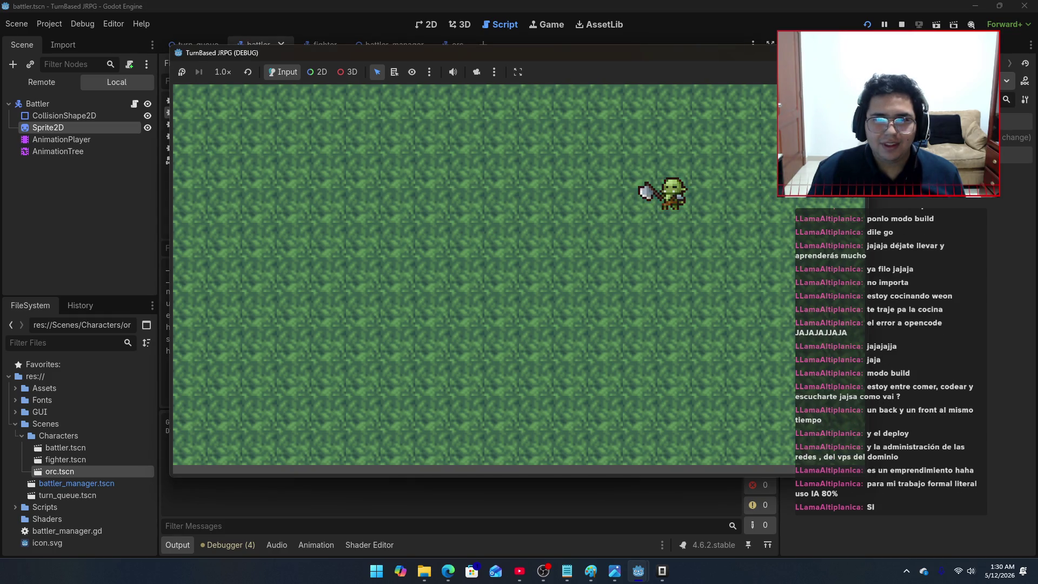
{"action": "key", "text": "F8"}
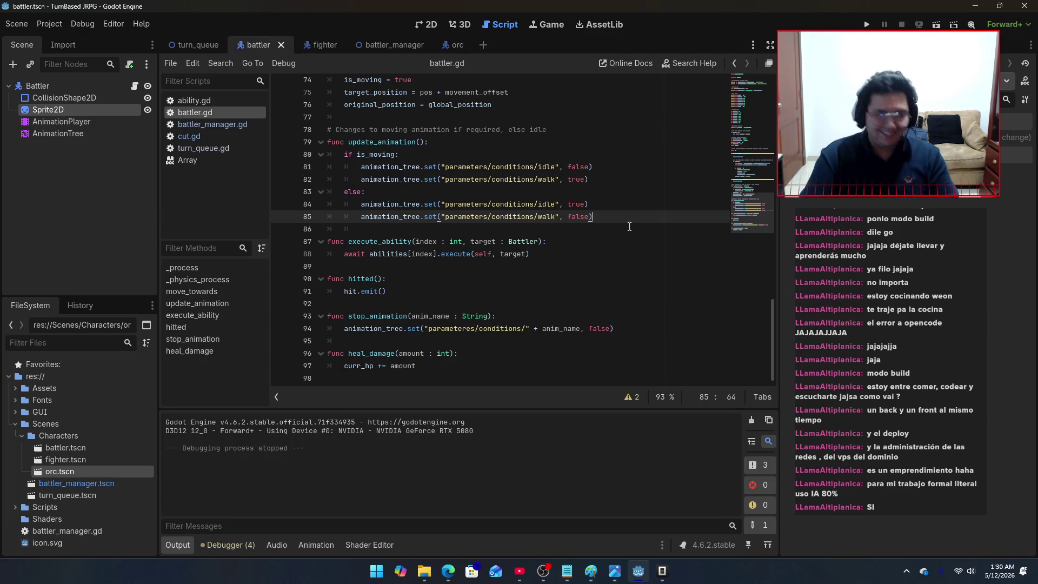
{"action": "scroll", "coordinate": [560, 226], "scroll_direction": "up", "scroll_amount": 15}
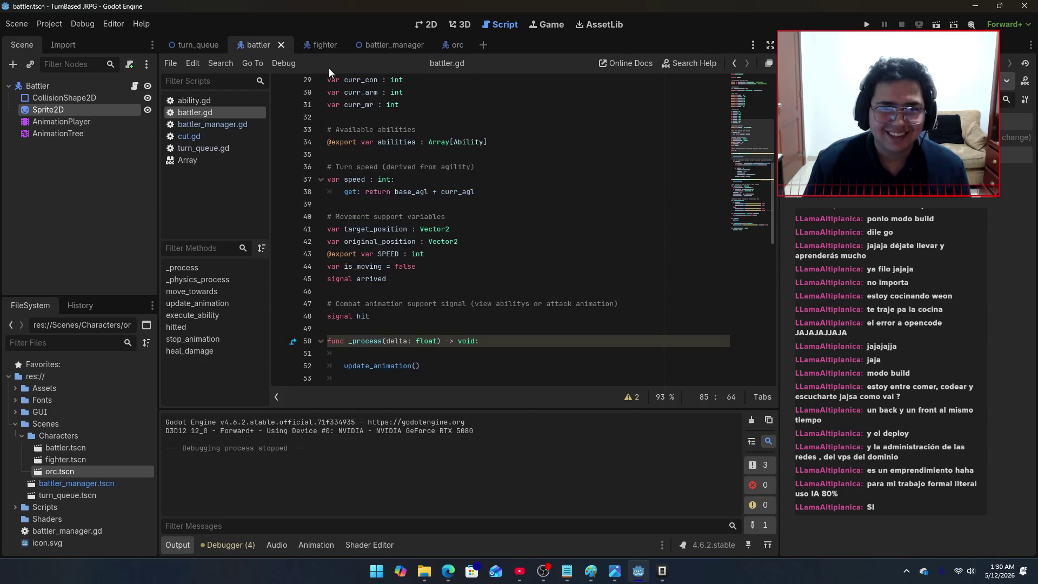
Step: Select the Fighter root in the fighter scene and lower its speed from 100 to 50
{"action": "left_click", "coordinate": [322, 47]}
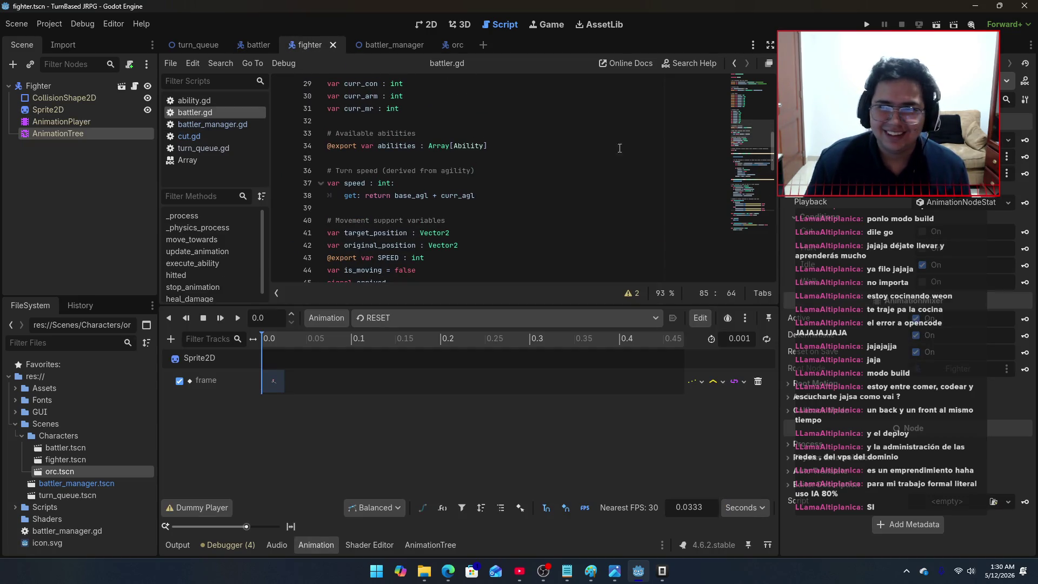
{"action": "left_click", "coordinate": [203, 124]}
{"action": "left_click", "coordinate": [189, 137]}
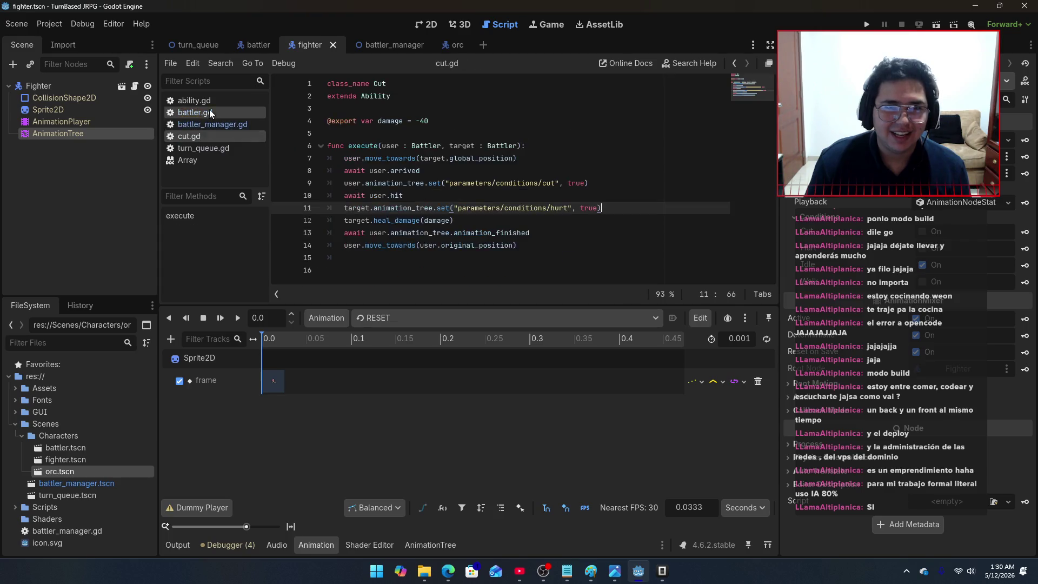
{"action": "left_click", "coordinate": [195, 101]}
{"action": "left_click", "coordinate": [63, 108]}
{"action": "left_click", "coordinate": [59, 86]}
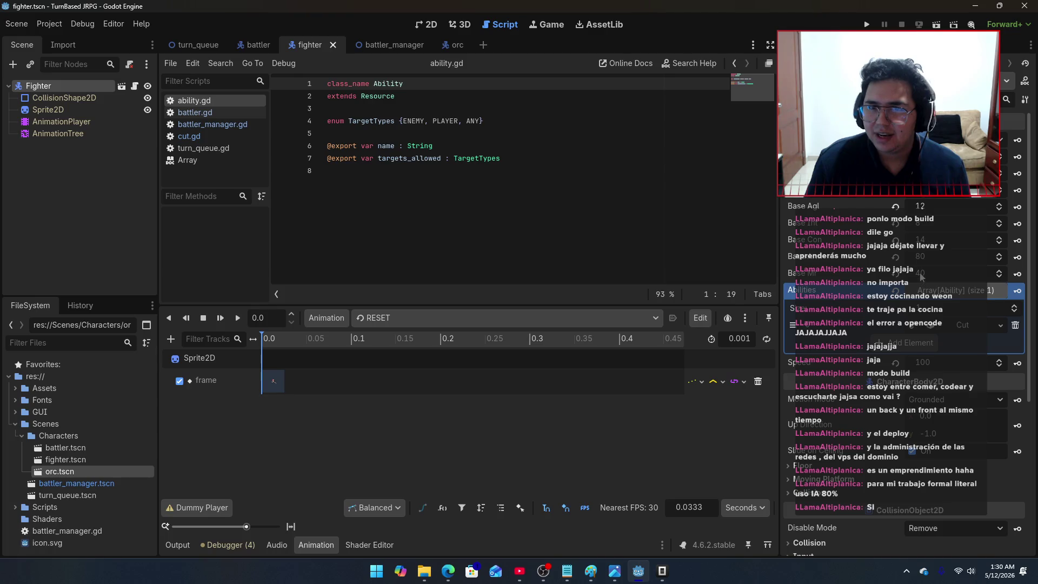
{"action": "left_click", "coordinate": [931, 363]}
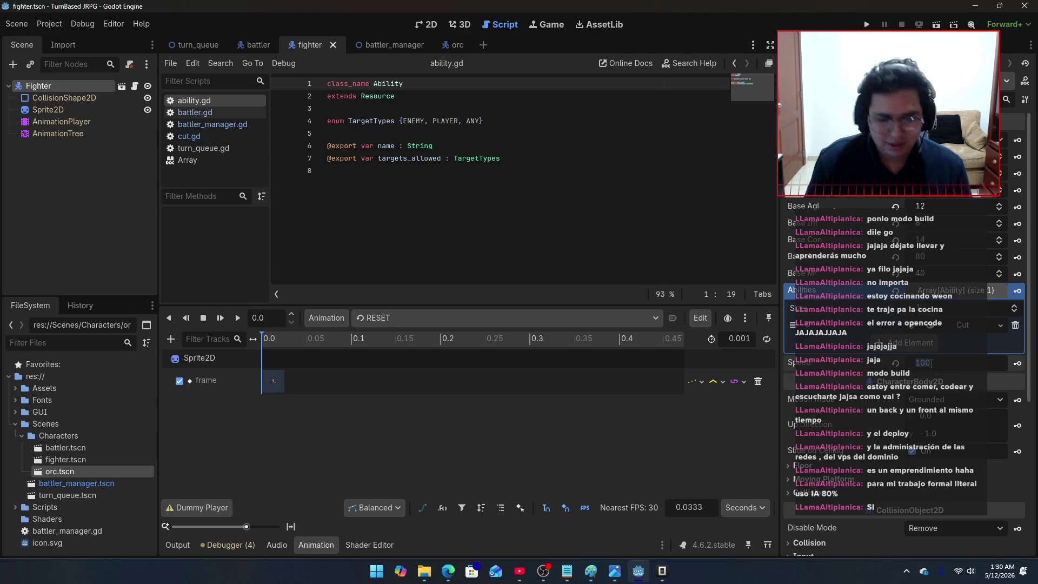
{"action": "type", "text": "50"}
{"action": "key", "text": "Return"}
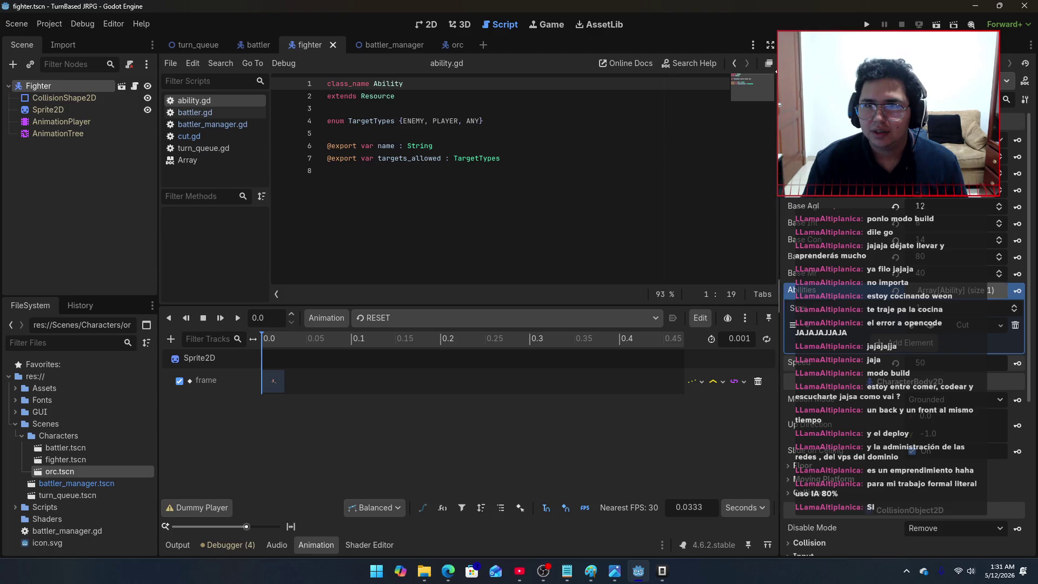
Step: Test-run the battle with the slower fighter, stop it, and switch to the orc scene
{"action": "left_click", "coordinate": [867, 24]}
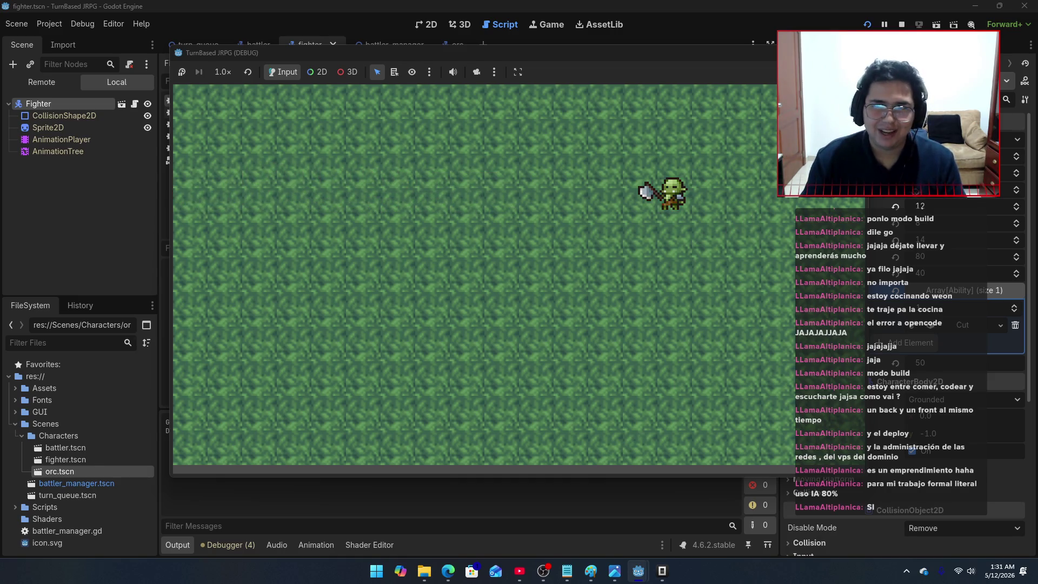
{"action": "key", "text": "F8"}
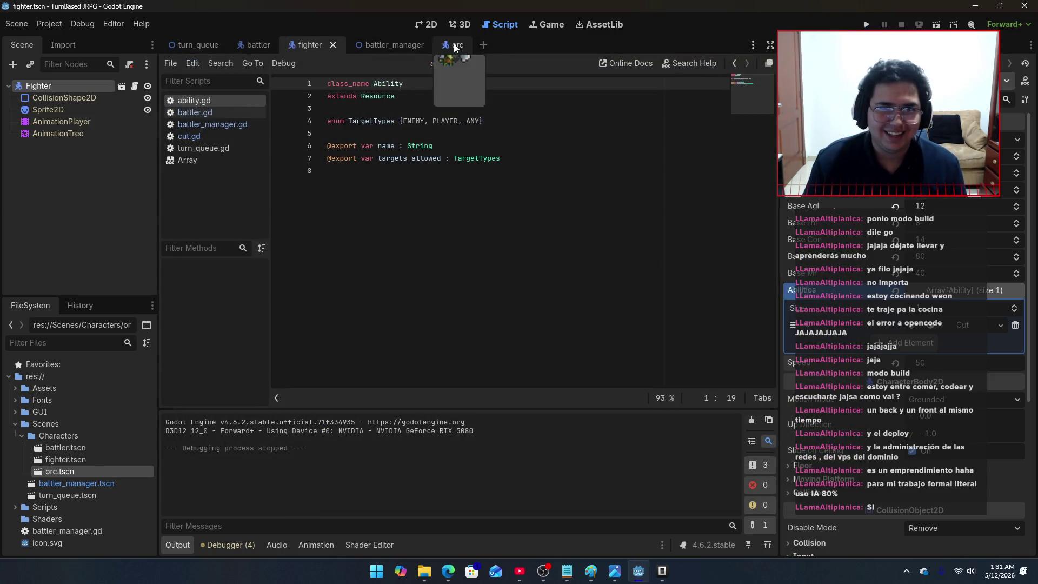
{"action": "left_click", "coordinate": [454, 45]}
Step: Select the orc's AnimationPlayer, load the Orc/hurt animation, and bring up the Add Track types
{"action": "left_click", "coordinate": [77, 120]}
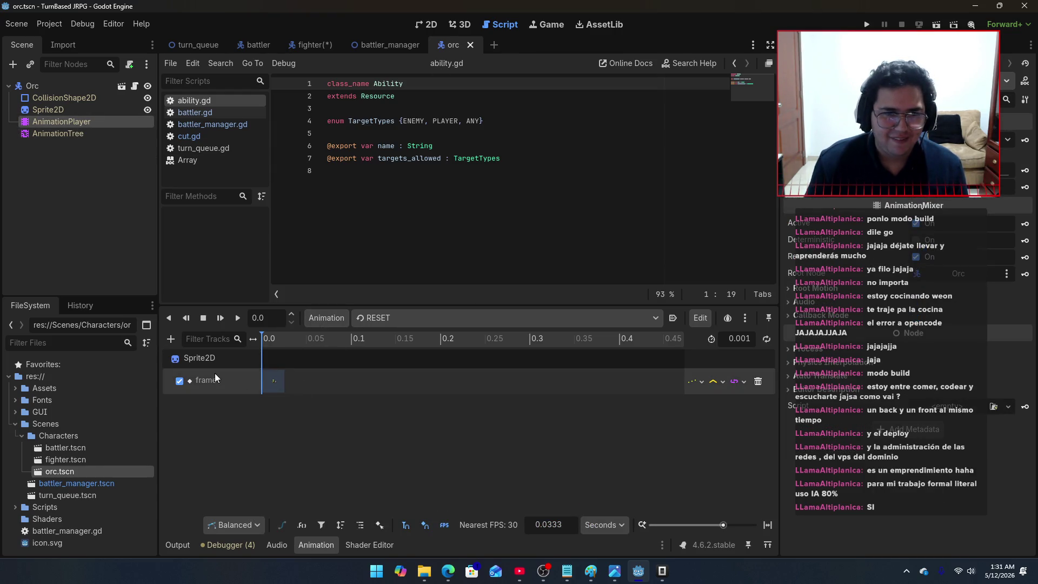
{"action": "left_click", "coordinate": [400, 320]}
{"action": "left_click", "coordinate": [392, 385]}
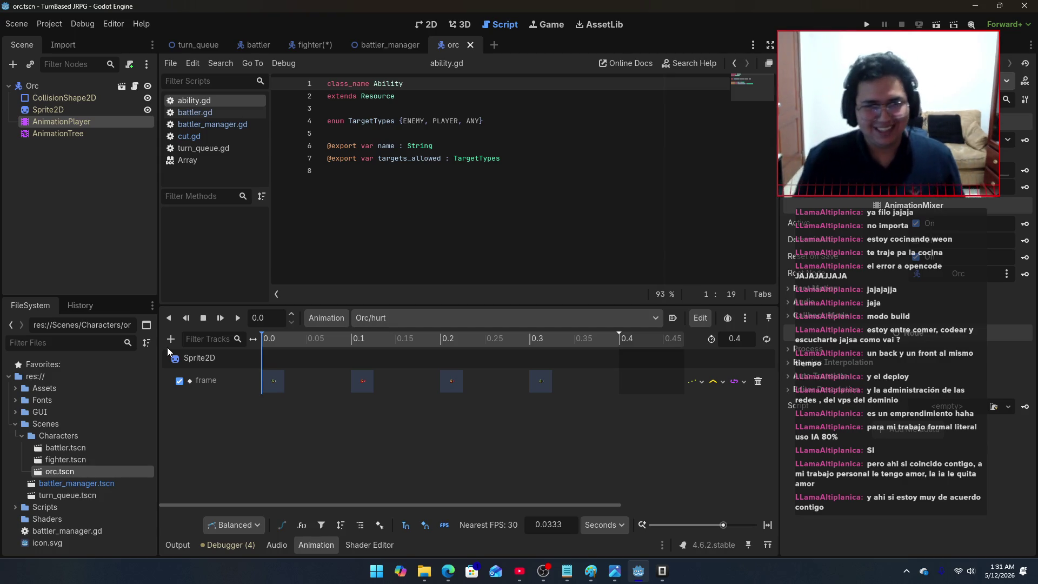
{"action": "left_click", "coordinate": [171, 341]}
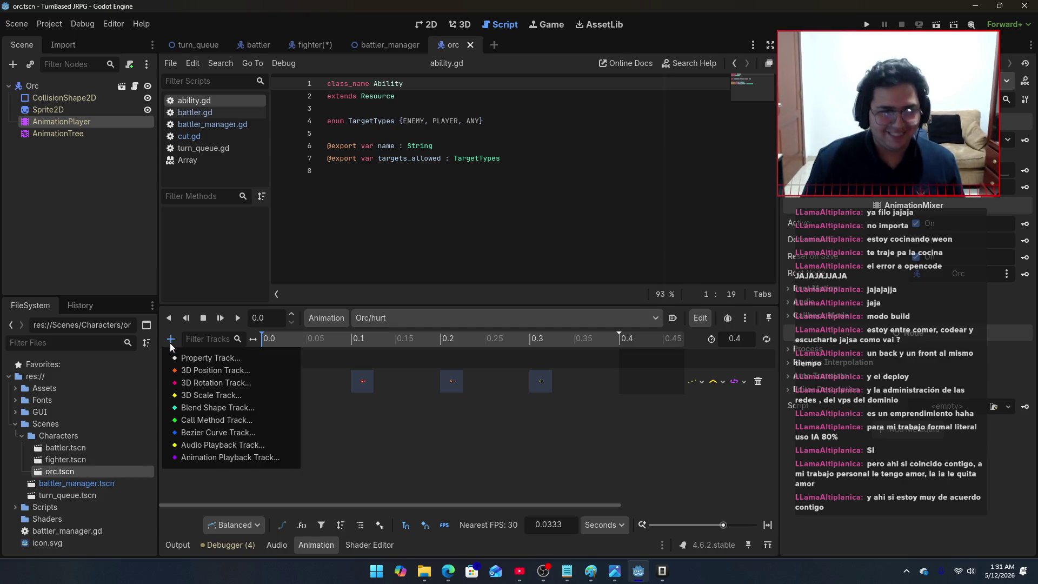
Step: Add a Call Method track targeting Orc and insert a key at about 0.3667 s
{"action": "left_click", "coordinate": [213, 419]}
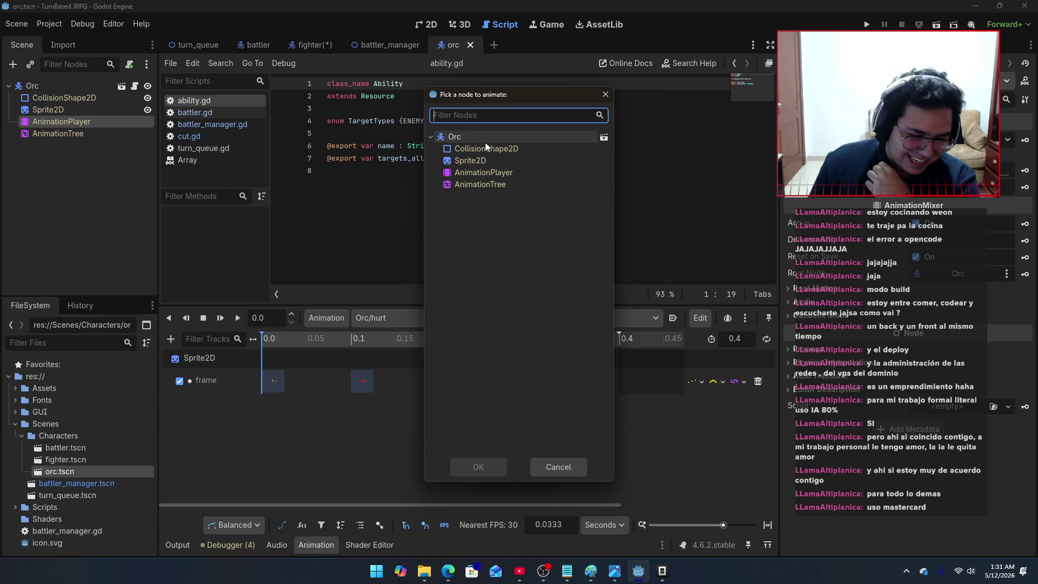
{"action": "left_click", "coordinate": [491, 141]}
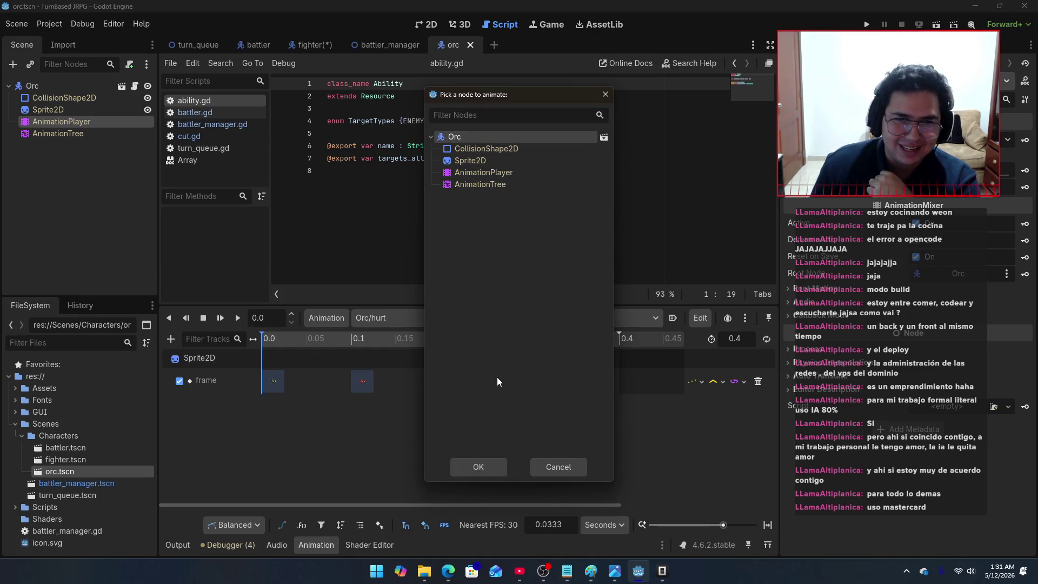
{"action": "left_click", "coordinate": [481, 466]}
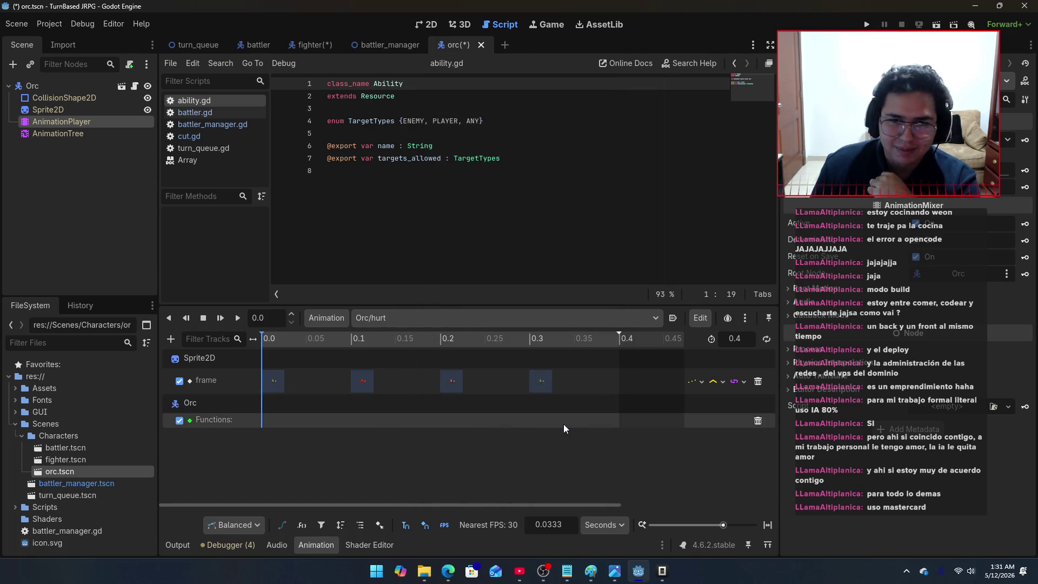
{"action": "left_click", "coordinate": [589, 342]}
{"action": "right_click", "coordinate": [592, 421]}
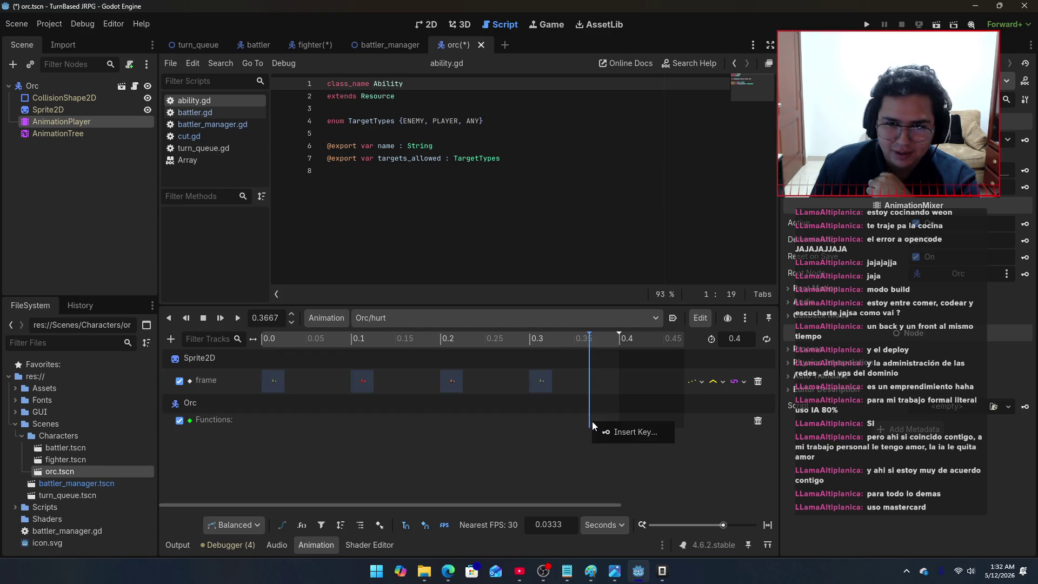
{"action": "left_click", "coordinate": [615, 429]}
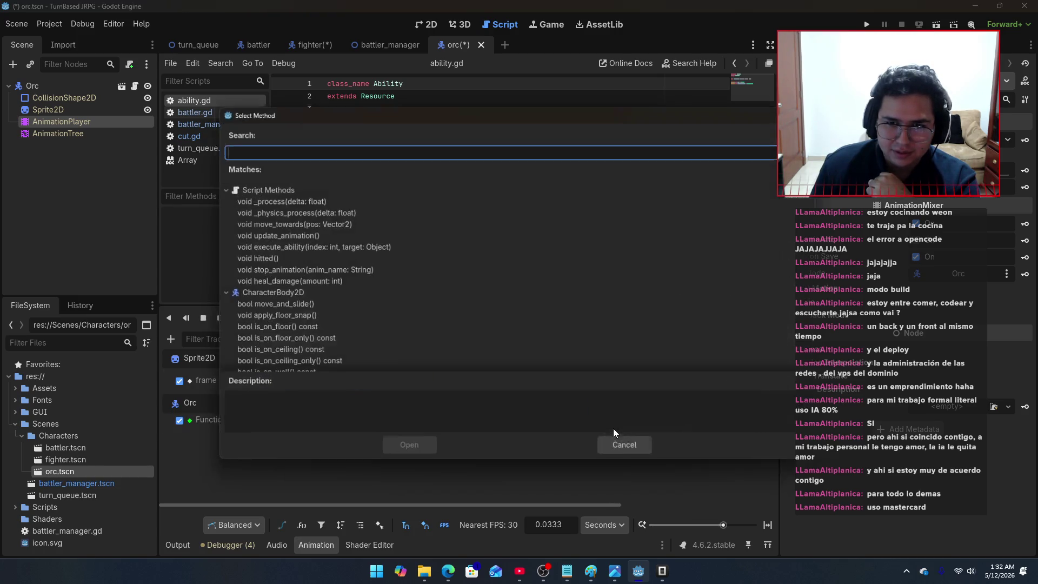
Step: Make the key call stop_animation with argument 'hurt' and save orc.tscn
{"action": "left_click", "coordinate": [311, 274]}
{"action": "left_click", "coordinate": [406, 454]}
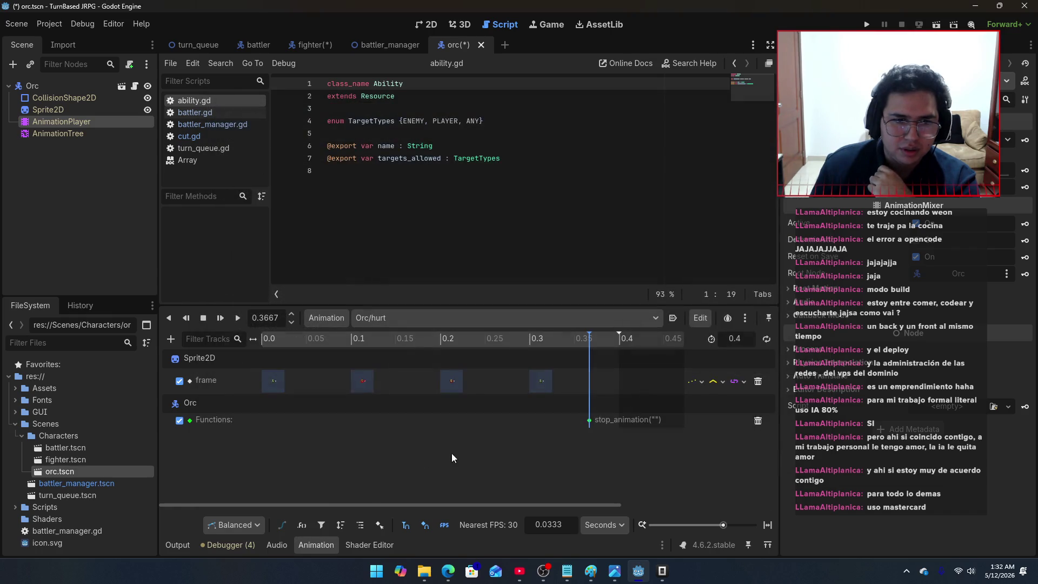
{"action": "left_click", "coordinate": [589, 420]}
{"action": "left_click", "coordinate": [838, 208]}
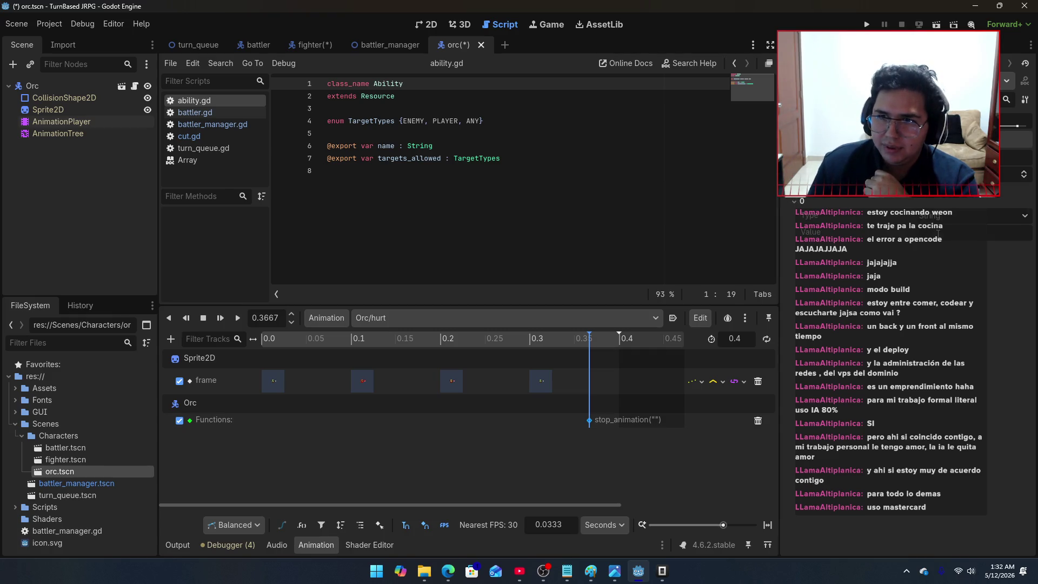
{"action": "left_click", "coordinate": [938, 232]}
{"action": "type", "text": "hurt"}
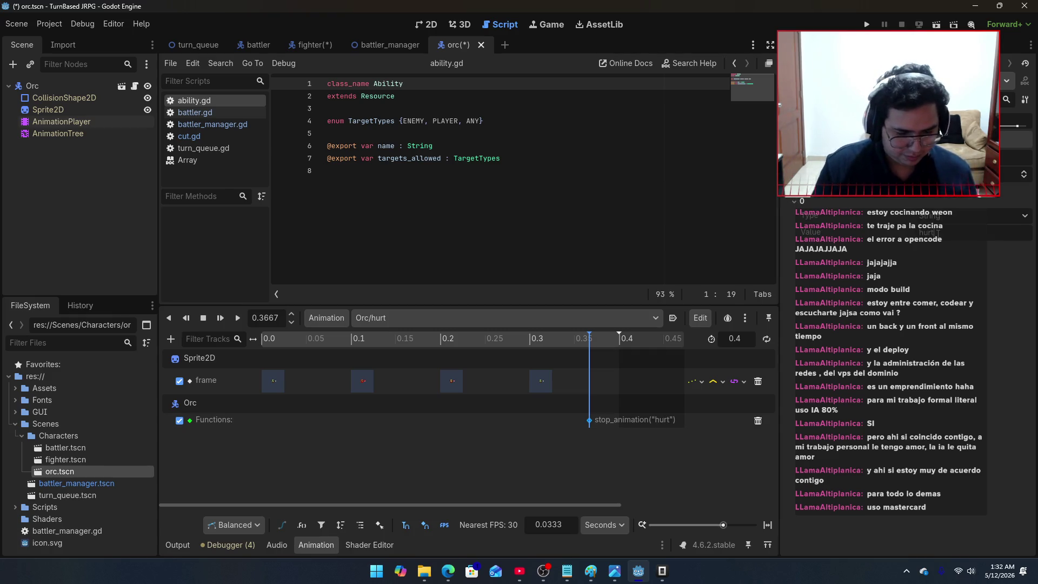
{"action": "key", "text": "ctrl+s"}
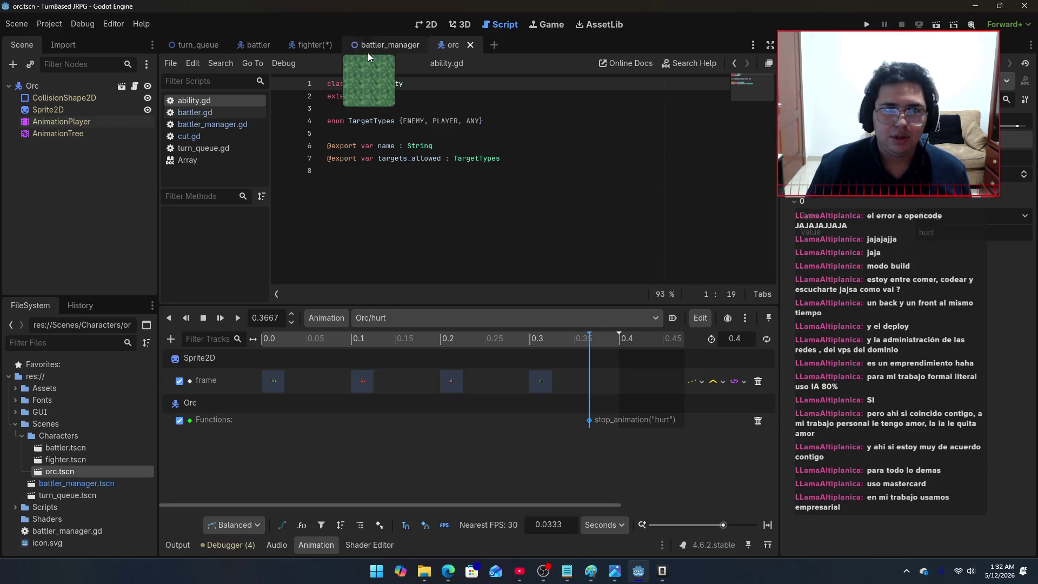
Step: Open battler.gd from the fighter scene and scroll through it to review the code
{"action": "left_click", "coordinate": [306, 46]}
{"action": "left_click", "coordinate": [219, 112]}
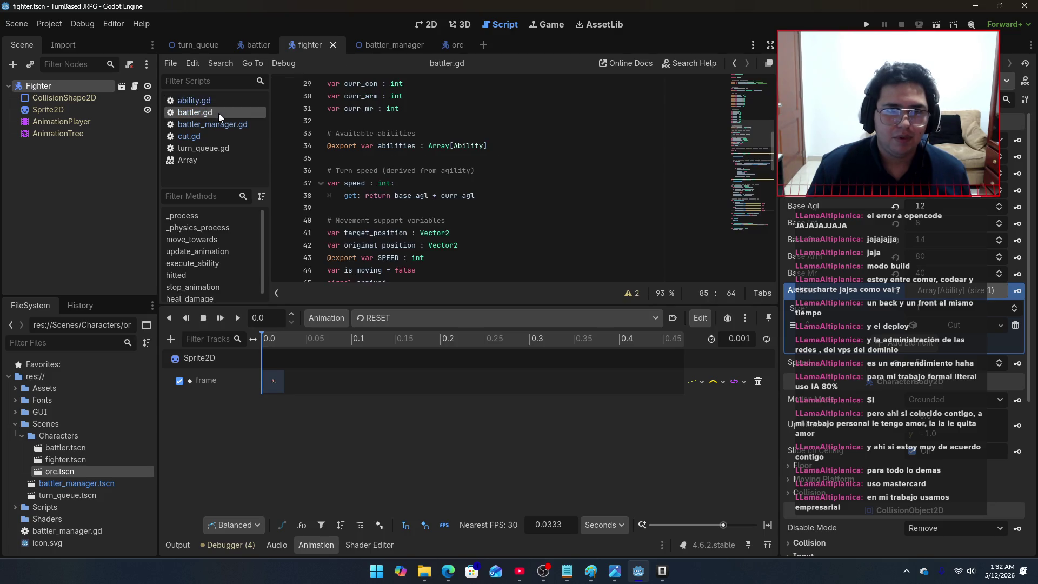
{"action": "scroll", "coordinate": [458, 191], "scroll_direction": "down", "scroll_amount": 3}
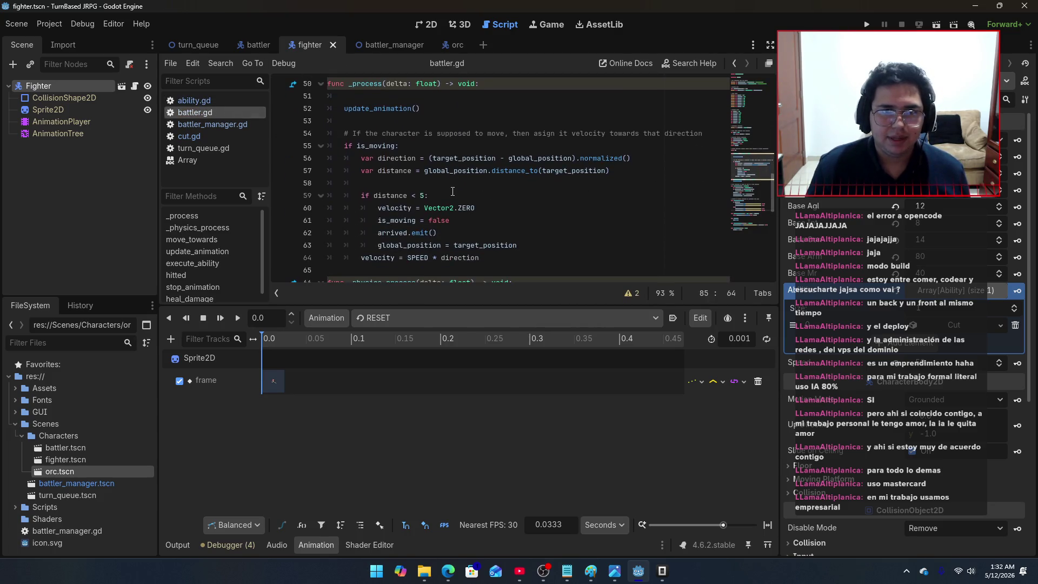
{"action": "scroll", "coordinate": [459, 188], "scroll_direction": "down", "scroll_amount": 1}
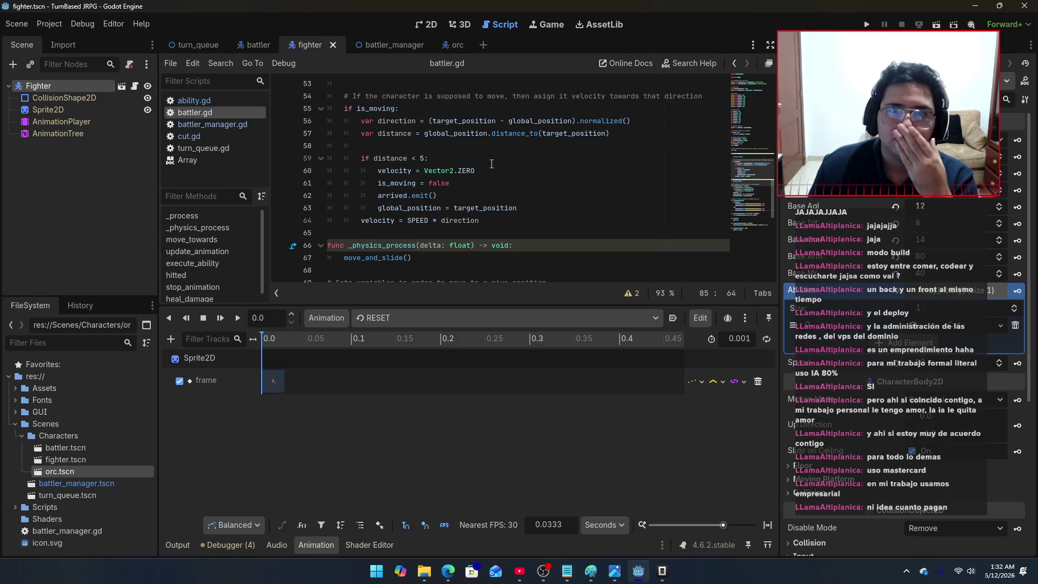
{"action": "scroll", "coordinate": [492, 166], "scroll_direction": "up", "scroll_amount": 3}
{"action": "scroll", "coordinate": [491, 166], "scroll_direction": "down", "scroll_amount": 5}
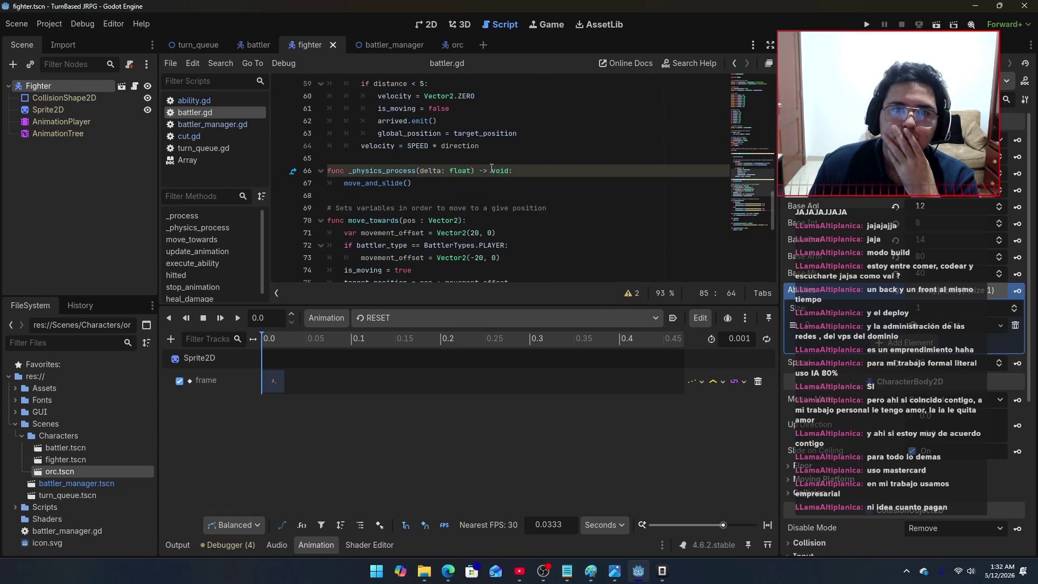
{"action": "scroll", "coordinate": [491, 168], "scroll_direction": "up", "scroll_amount": 5}
{"action": "scroll", "coordinate": [493, 171], "scroll_direction": "down", "scroll_amount": 5}
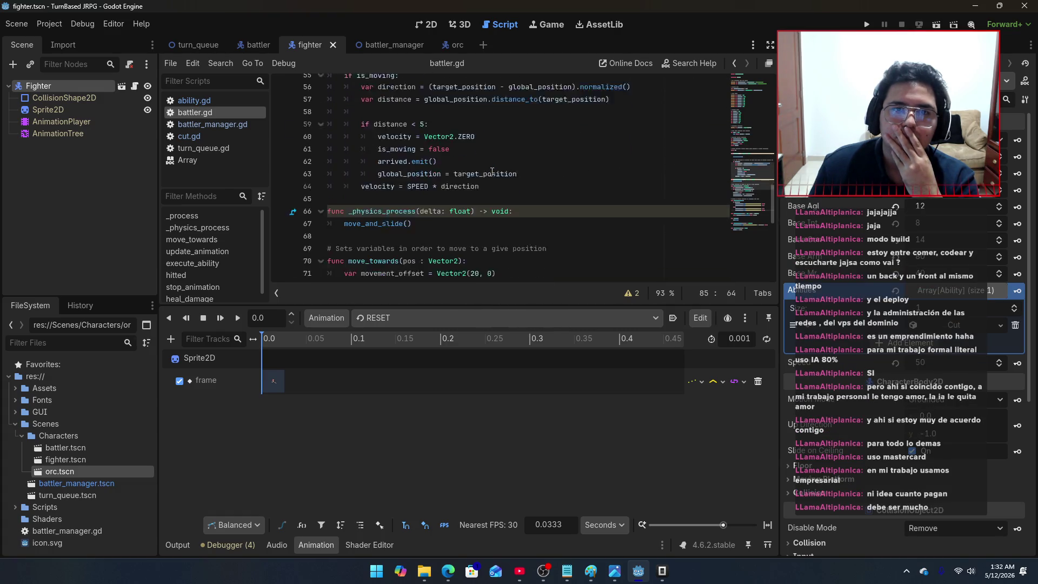
{"action": "scroll", "coordinate": [492, 172], "scroll_direction": "down", "scroll_amount": 4}
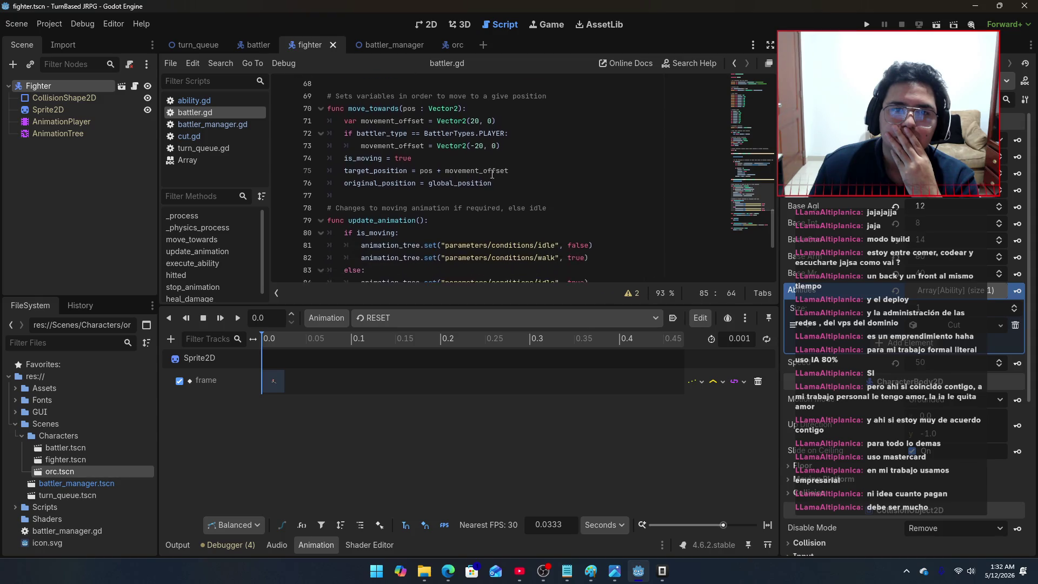
{"action": "scroll", "coordinate": [493, 175], "scroll_direction": "up", "scroll_amount": 11}
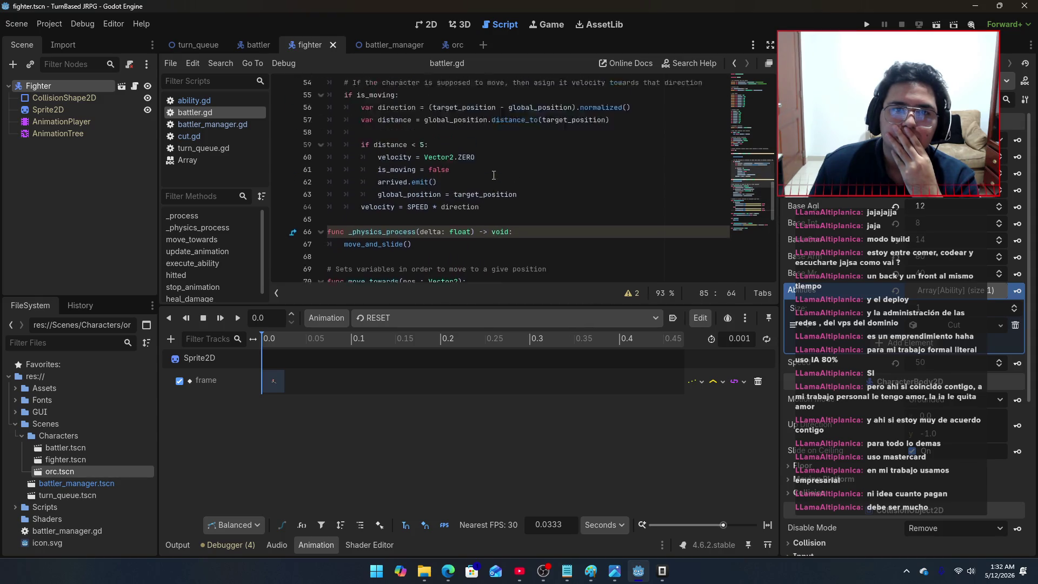
{"action": "scroll", "coordinate": [494, 175], "scroll_direction": "down", "scroll_amount": 11}
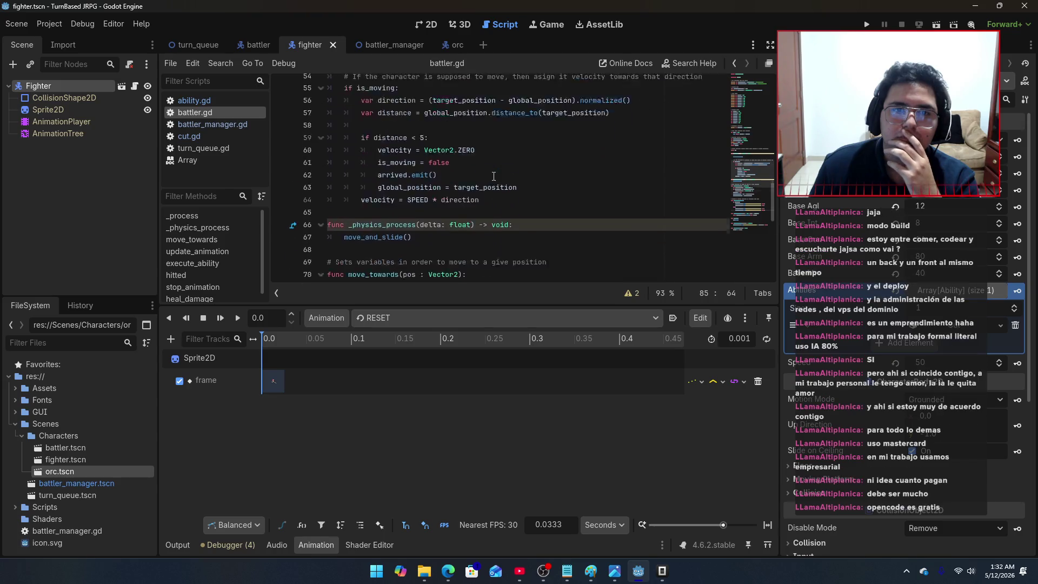
{"action": "scroll", "coordinate": [494, 176], "scroll_direction": "down", "scroll_amount": 2}
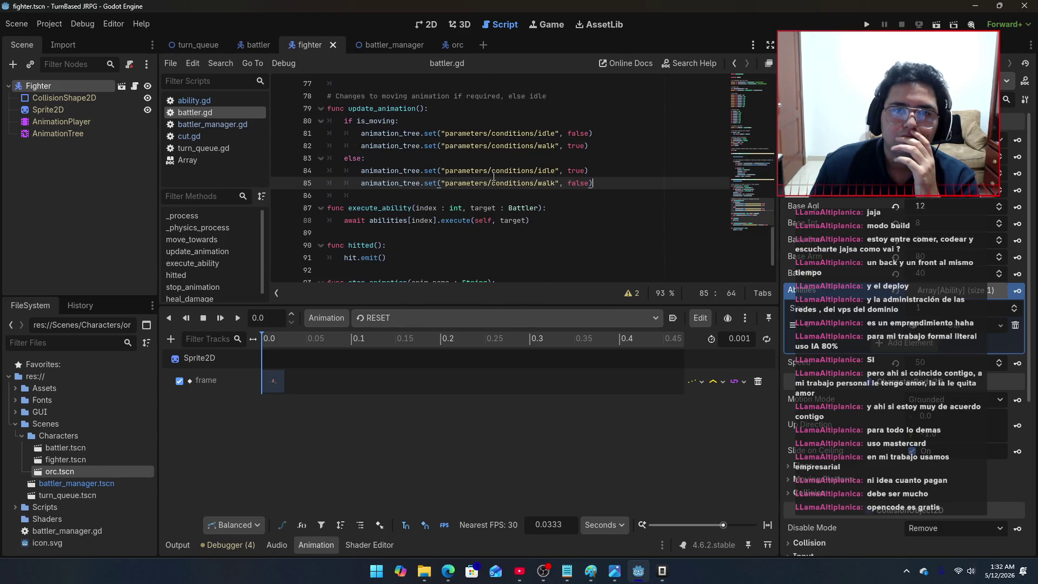
{"action": "scroll", "coordinate": [494, 176], "scroll_direction": "down", "scroll_amount": 2}
{"action": "scroll", "coordinate": [494, 176], "scroll_direction": "up", "scroll_amount": 9}
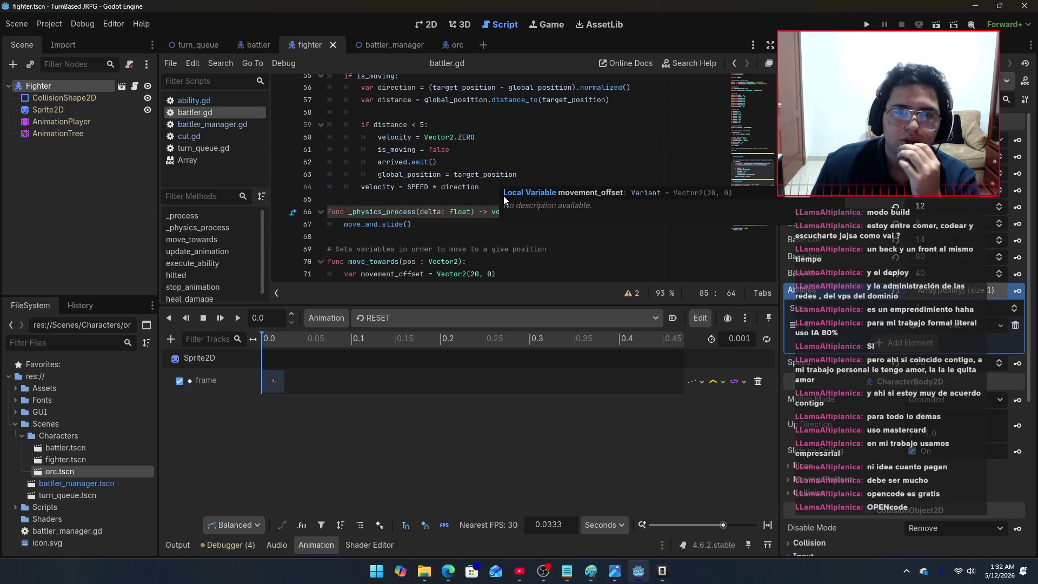
{"action": "scroll", "coordinate": [501, 201], "scroll_direction": "down", "scroll_amount": 2}
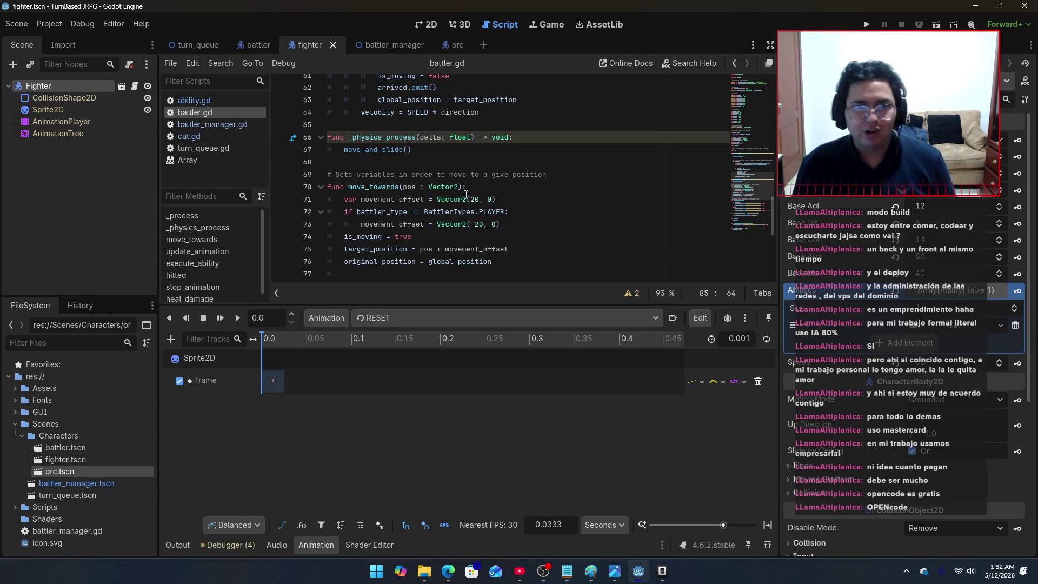
Step: Dismiss the Vector2 documentation popup and launch the game to test the battle
{"action": "mouse_move", "coordinate": [466, 195]}
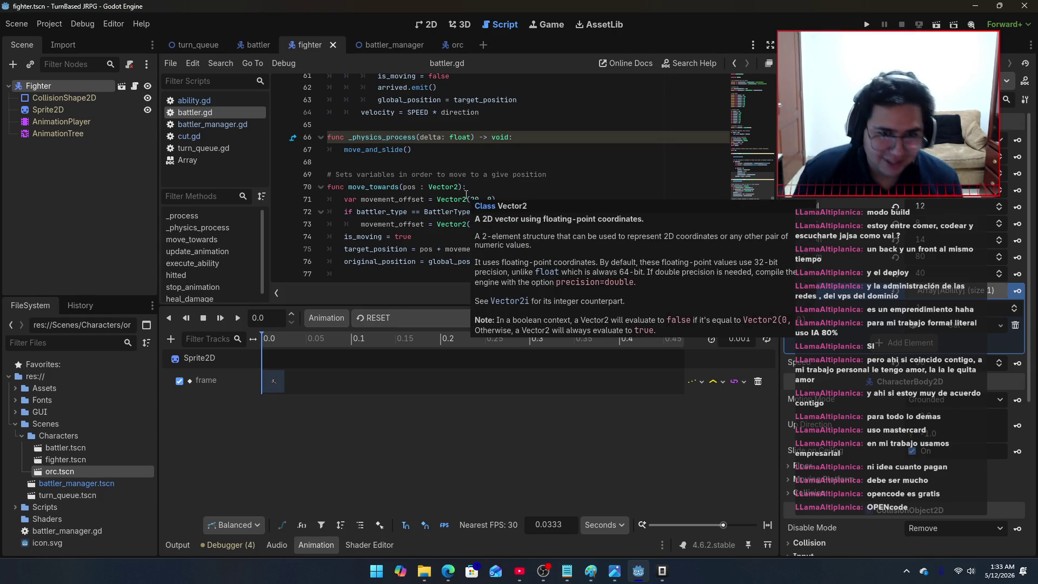
{"action": "left_click", "coordinate": [434, 152]}
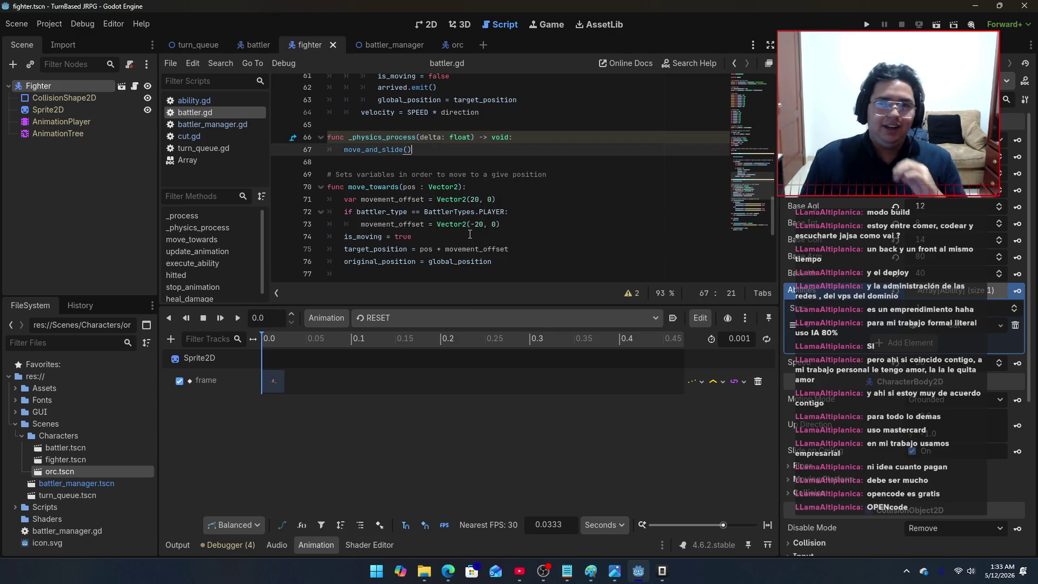
{"action": "left_click", "coordinate": [867, 24]}
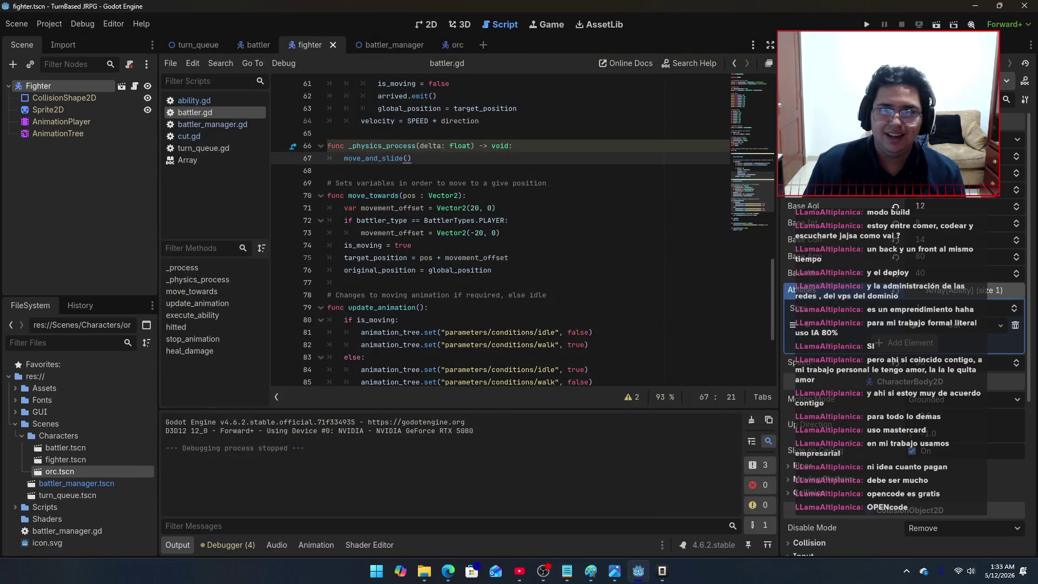
Step: Rerun the game, stop it, switch to the orc scene, and save it
{"action": "key", "text": "F5"}
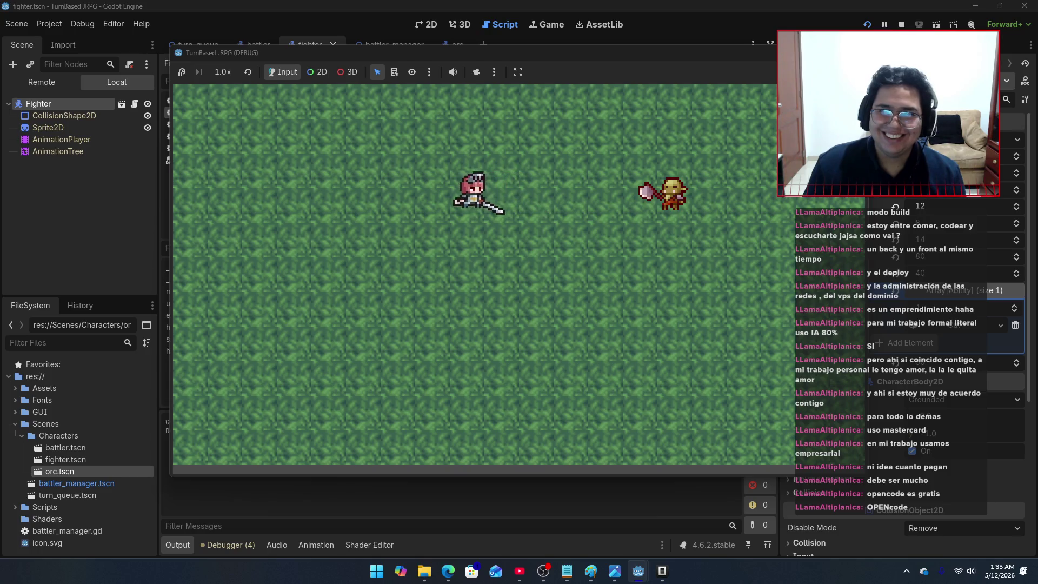
{"action": "key", "text": "F8"}
{"action": "left_click", "coordinate": [452, 44]}
{"action": "key", "text": "ctrl+s"}
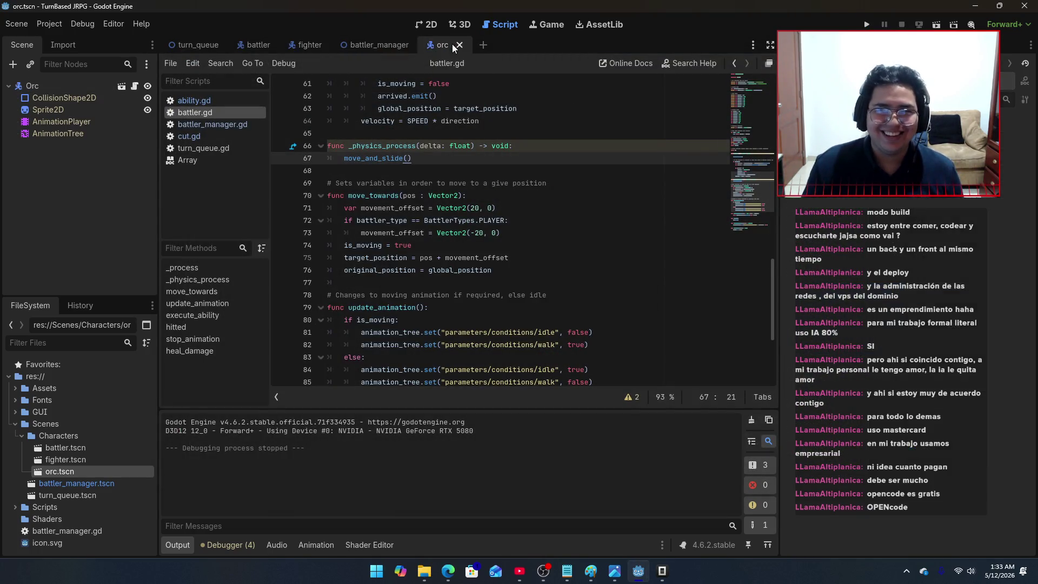
Step: Inspect the orc's stop_animation("hurt") keyframe, then replay the battle and stop it
{"action": "left_click", "coordinate": [67, 122]}
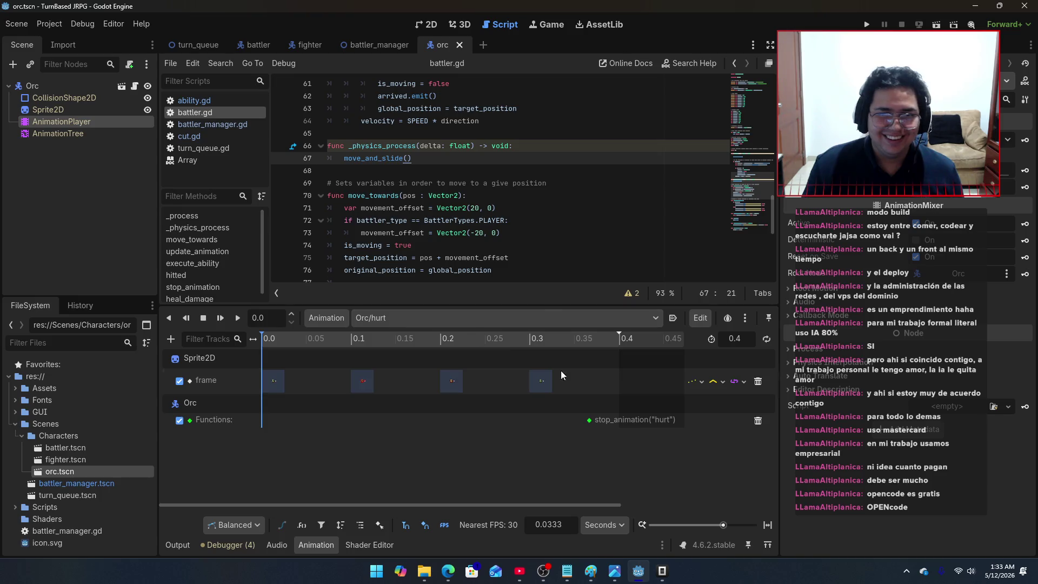
{"action": "left_click", "coordinate": [590, 421]}
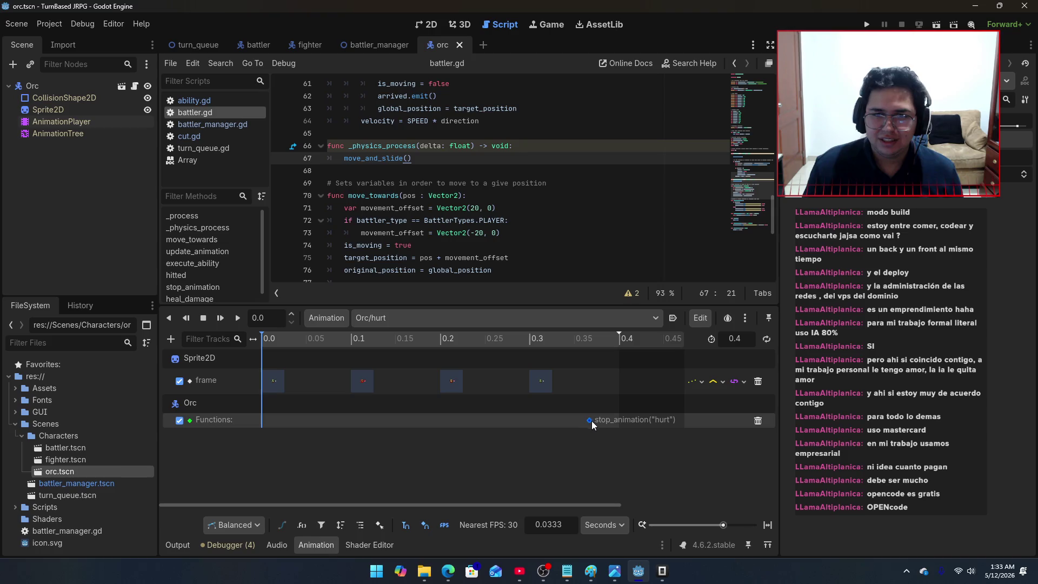
{"action": "scroll", "coordinate": [449, 205], "scroll_direction": "down", "scroll_amount": 4}
{"action": "scroll", "coordinate": [449, 206], "scroll_direction": "down", "scroll_amount": 3}
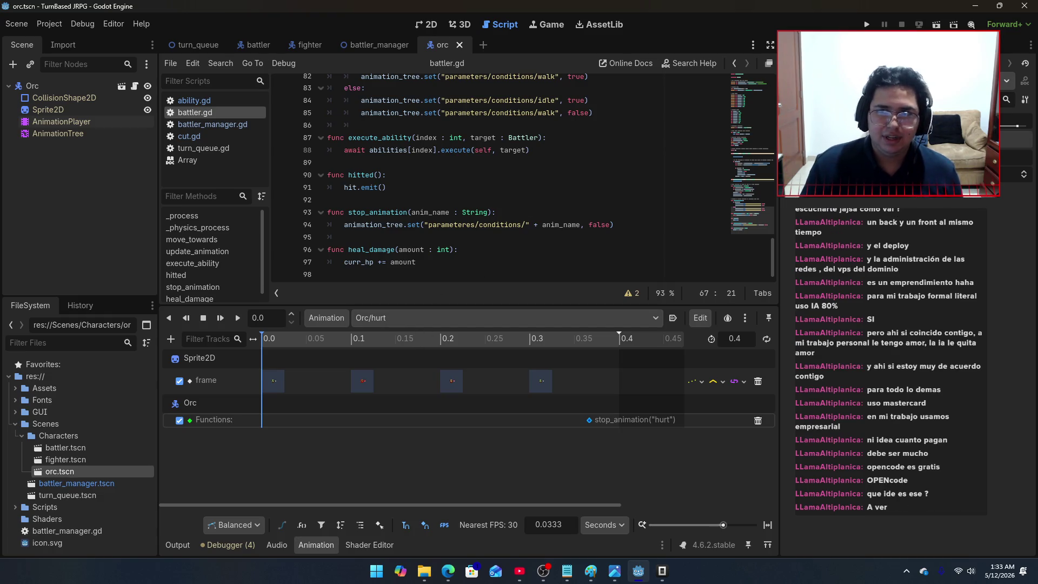
{"action": "left_click", "coordinate": [867, 24]}
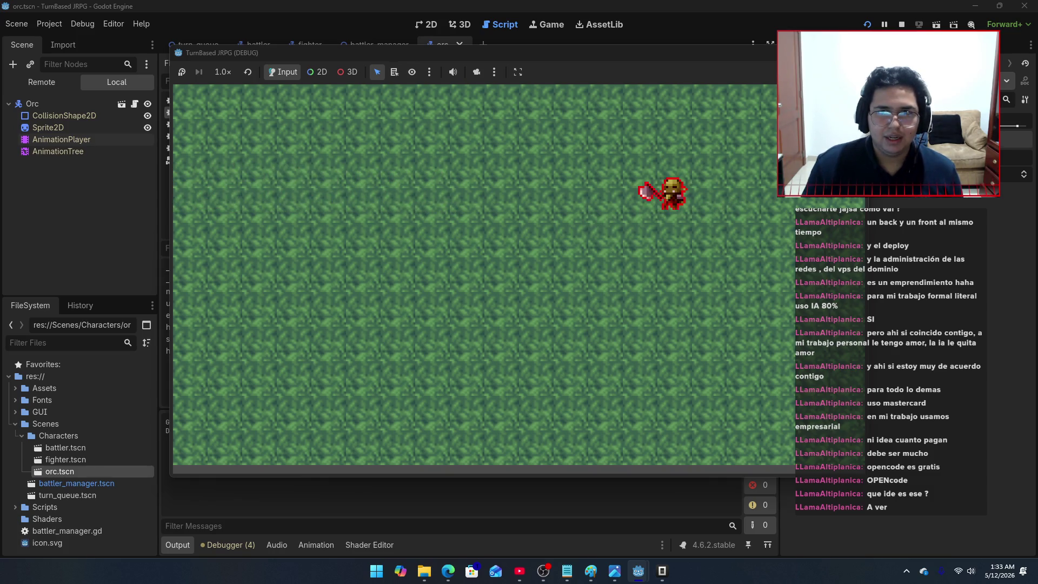
{"action": "key", "text": "F8"}
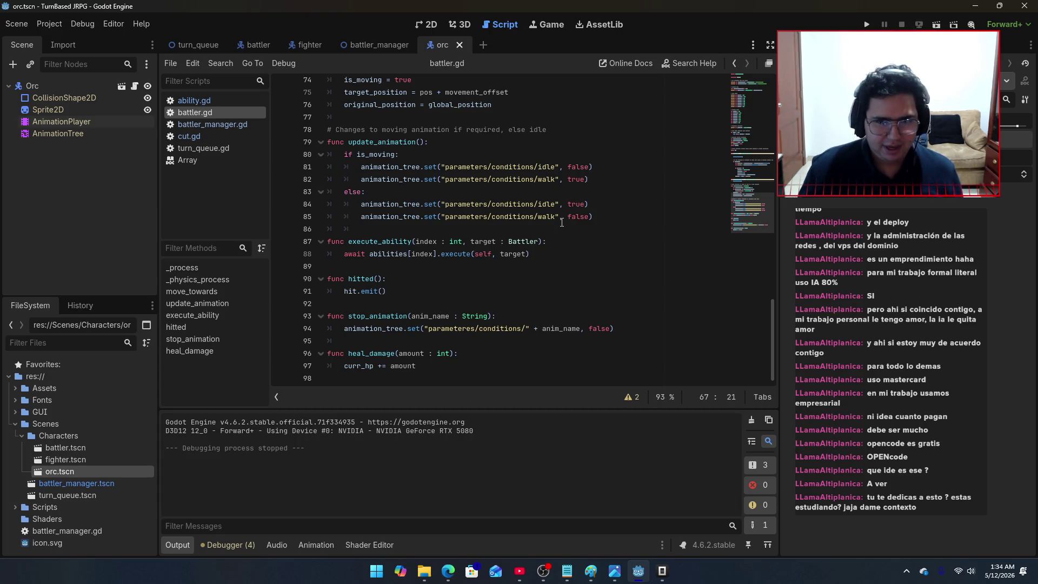
{"action": "scroll", "coordinate": [491, 300], "scroll_direction": "up", "scroll_amount": 1}
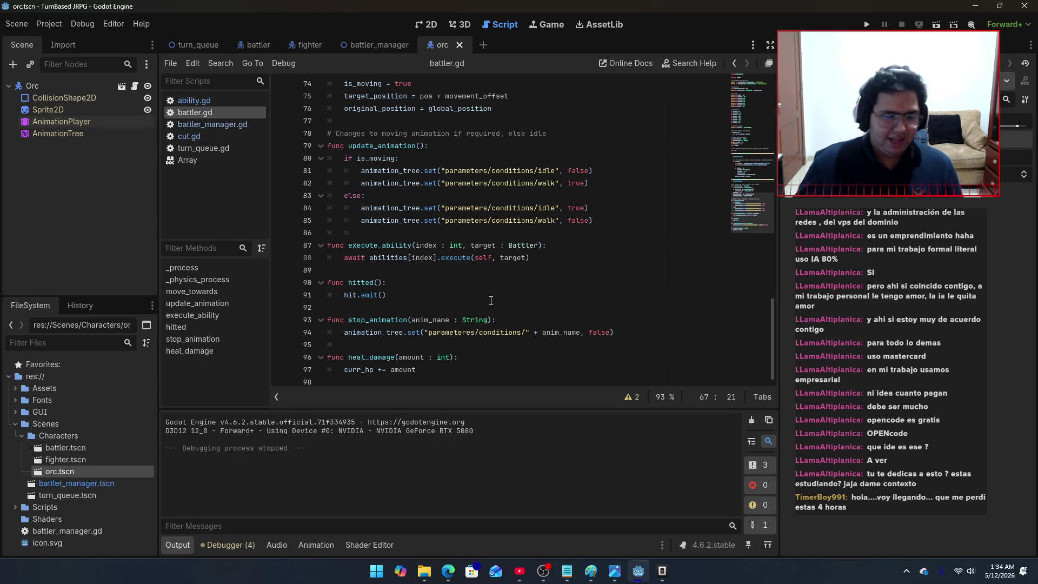
Step: Run the battle once more, stop it, and close the OpenCode chat window with Alt+F4
{"action": "left_click", "coordinate": [867, 24]}
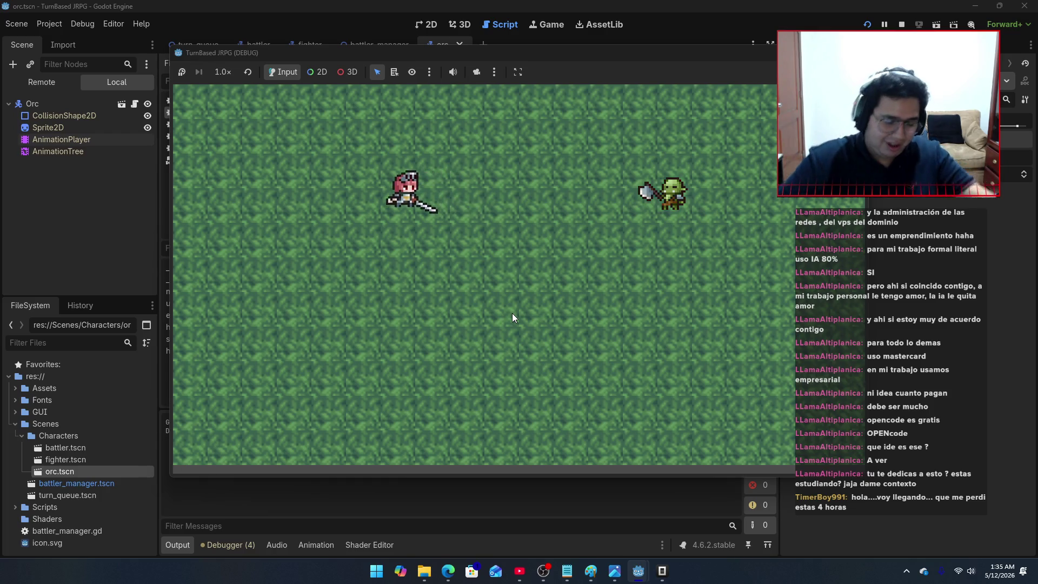
{"action": "left_click", "coordinate": [785, 53]}
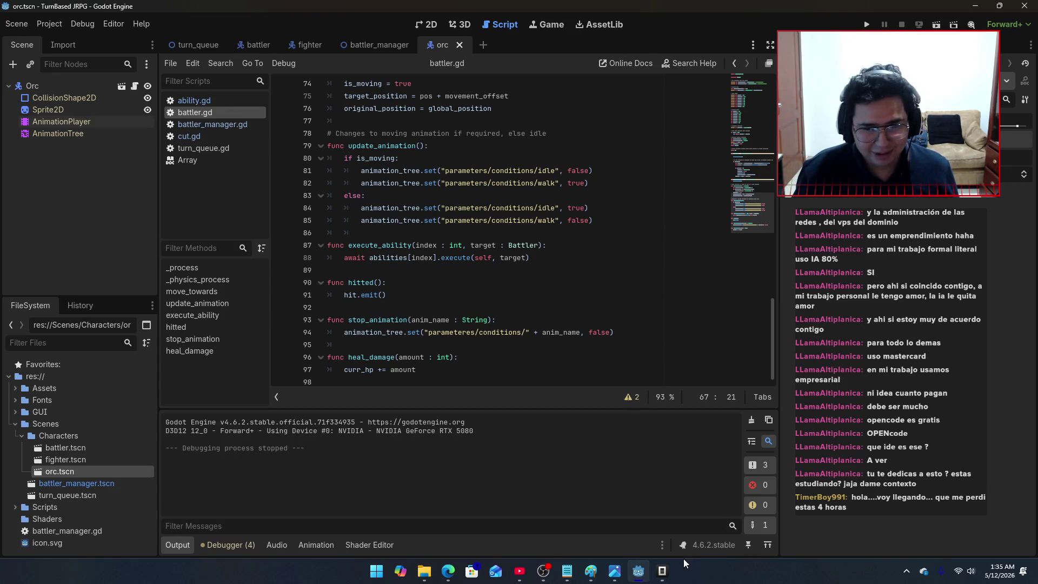
{"action": "left_click", "coordinate": [662, 571]}
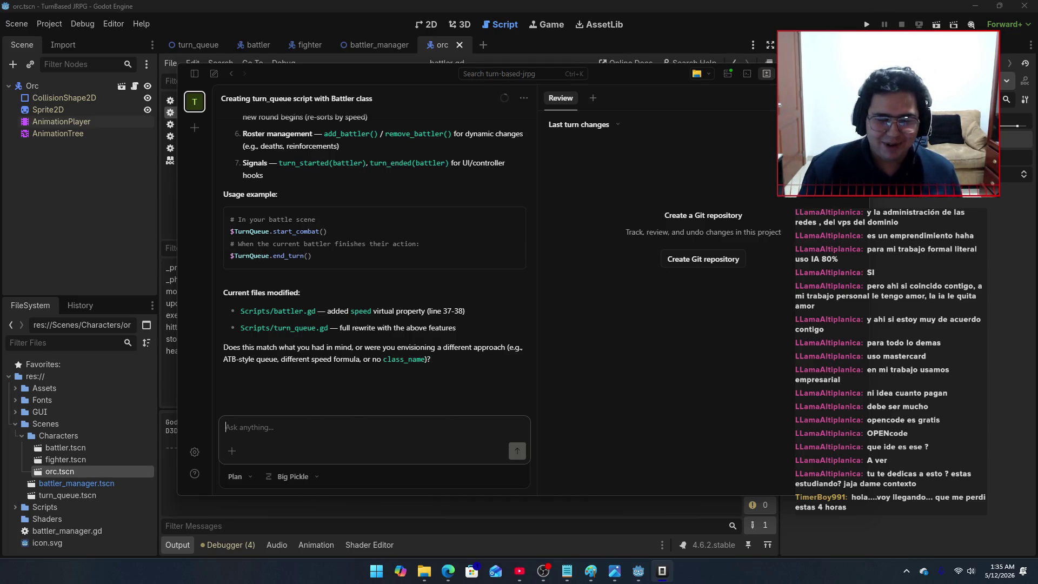
{"action": "key", "text": "alt+F4"}
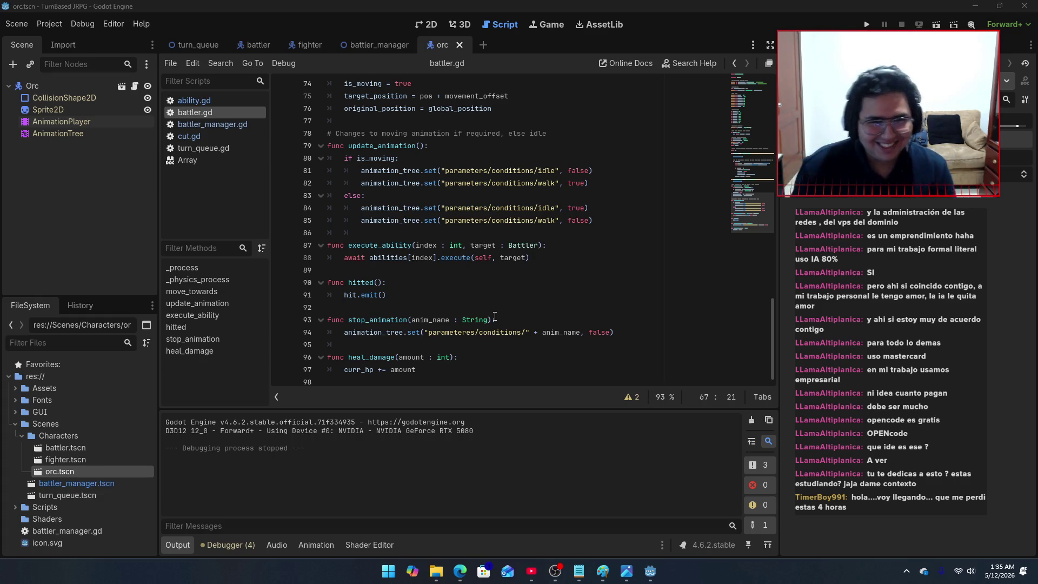
{"action": "scroll", "coordinate": [494, 316], "scroll_direction": "up", "scroll_amount": 10}
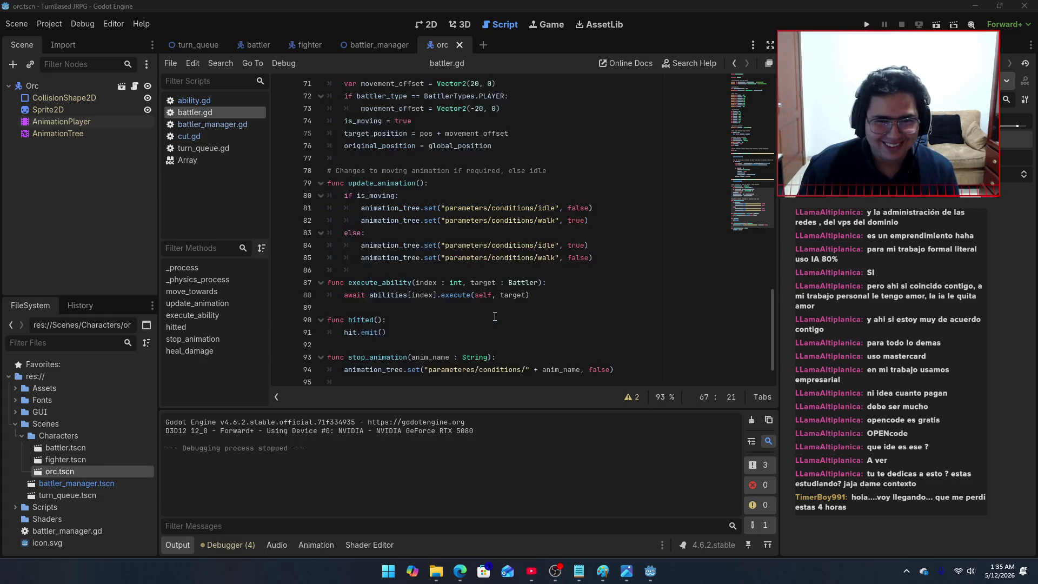
{"action": "scroll", "coordinate": [495, 316], "scroll_direction": "down", "scroll_amount": 5}
{"action": "scroll", "coordinate": [495, 316], "scroll_direction": "down", "scroll_amount": 5}
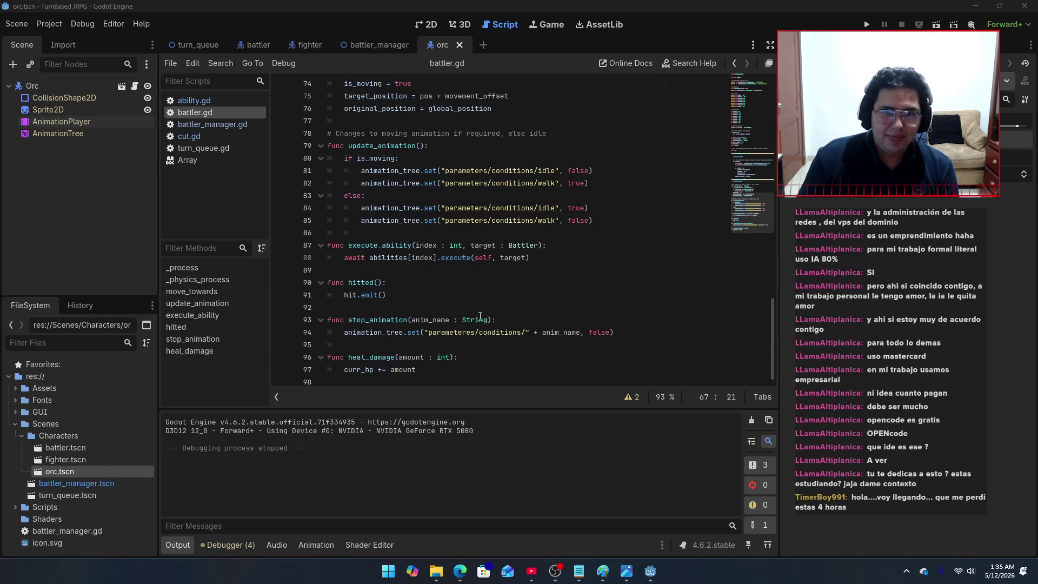
{"action": "left_click", "coordinate": [358, 45]}
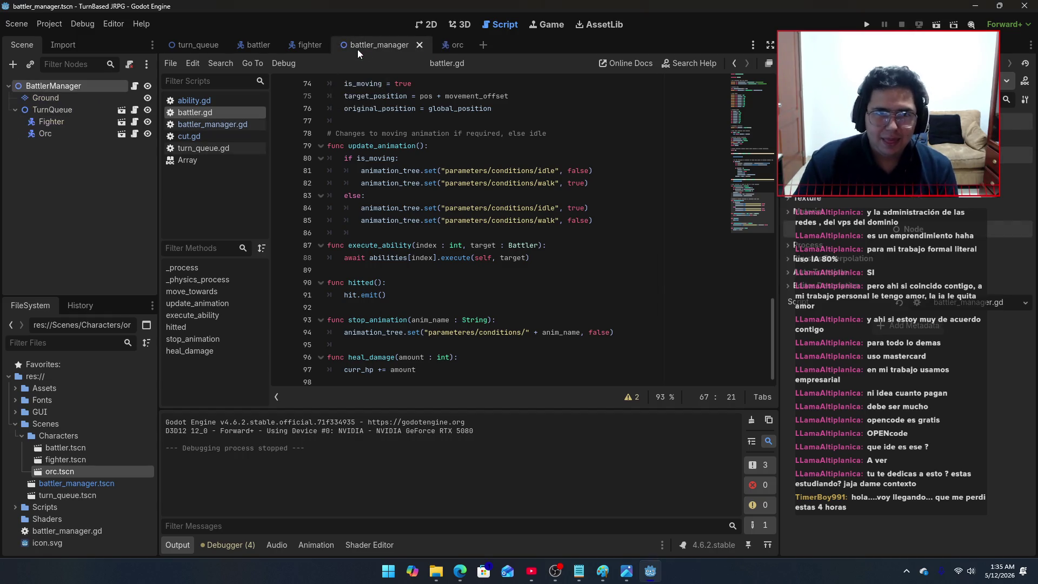
{"action": "left_click", "coordinate": [307, 44]}
{"action": "left_click", "coordinate": [456, 46]}
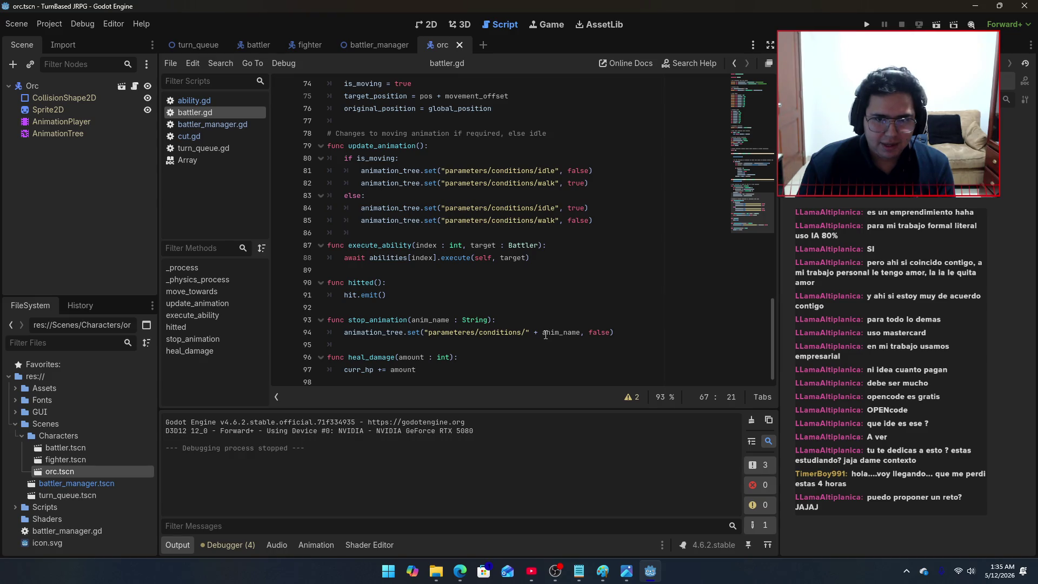
{"action": "mouse_move", "coordinate": [545, 334]}
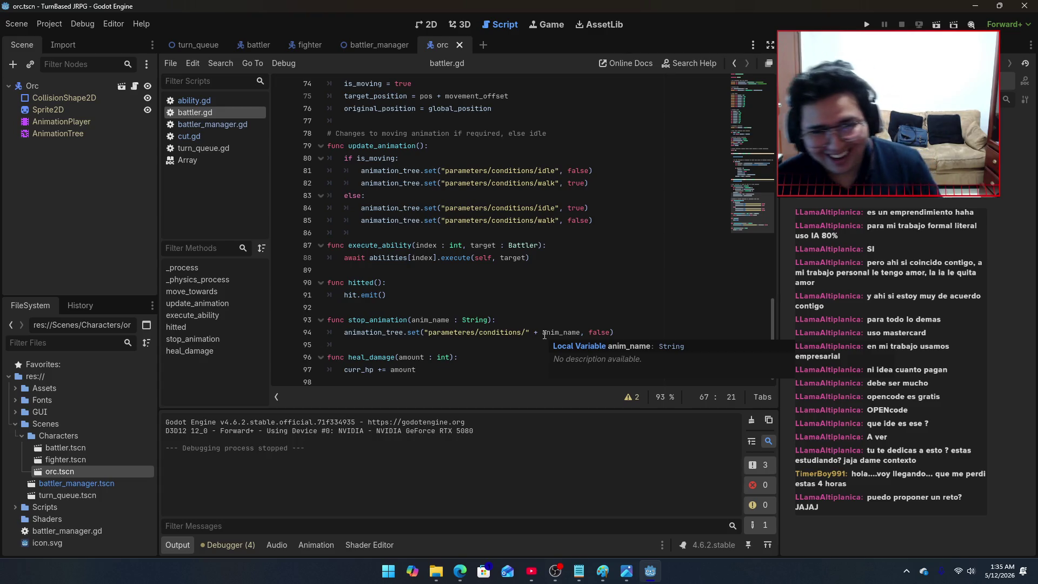
Step: Try a .to_str call after anim_name on line 94, revert it, save, and switch to battler_manager
{"action": "left_click", "coordinate": [579, 333]}
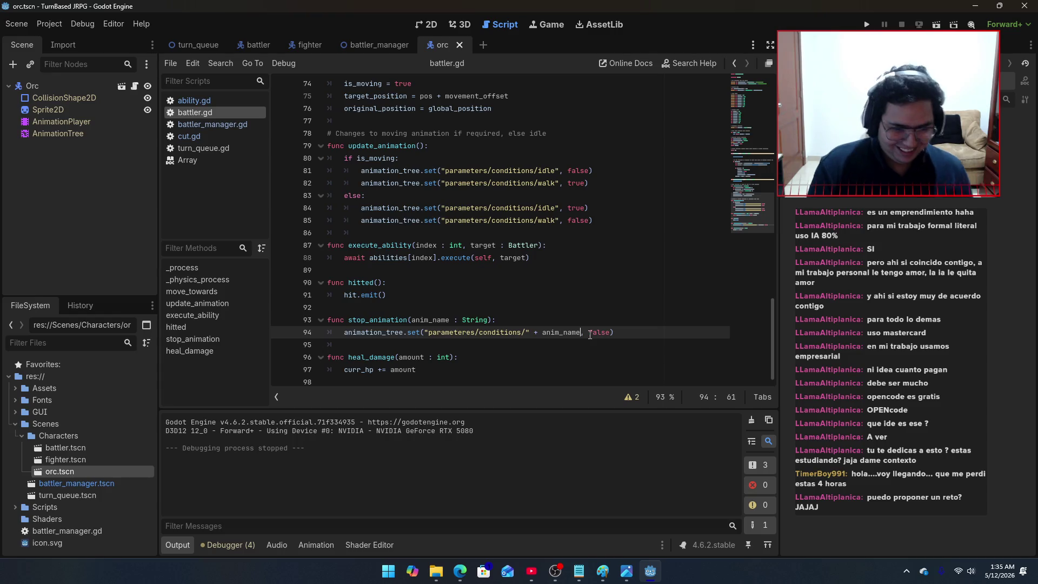
{"action": "type", "text": "."}
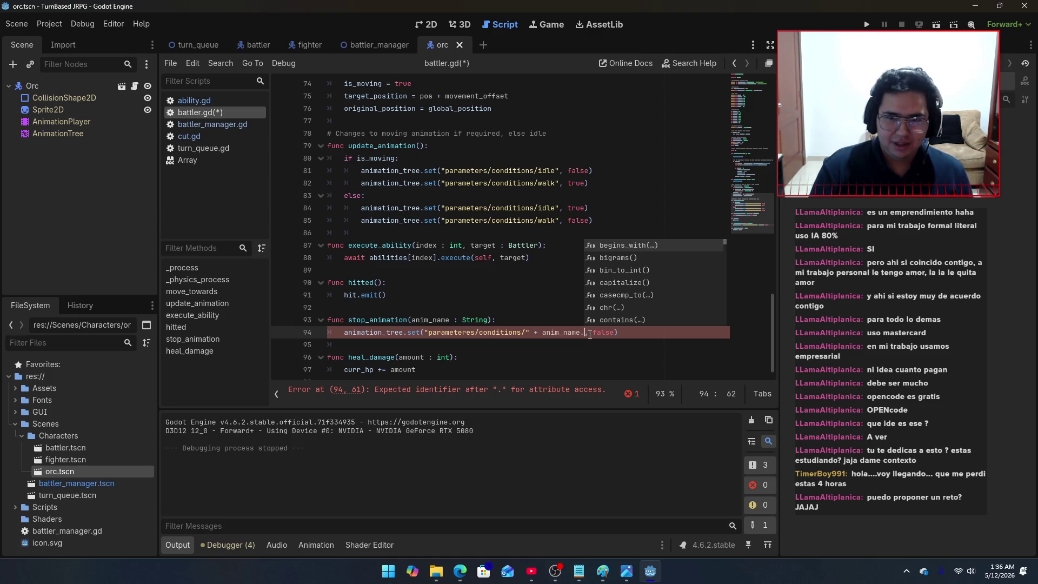
{"action": "type", "text": "stri"}
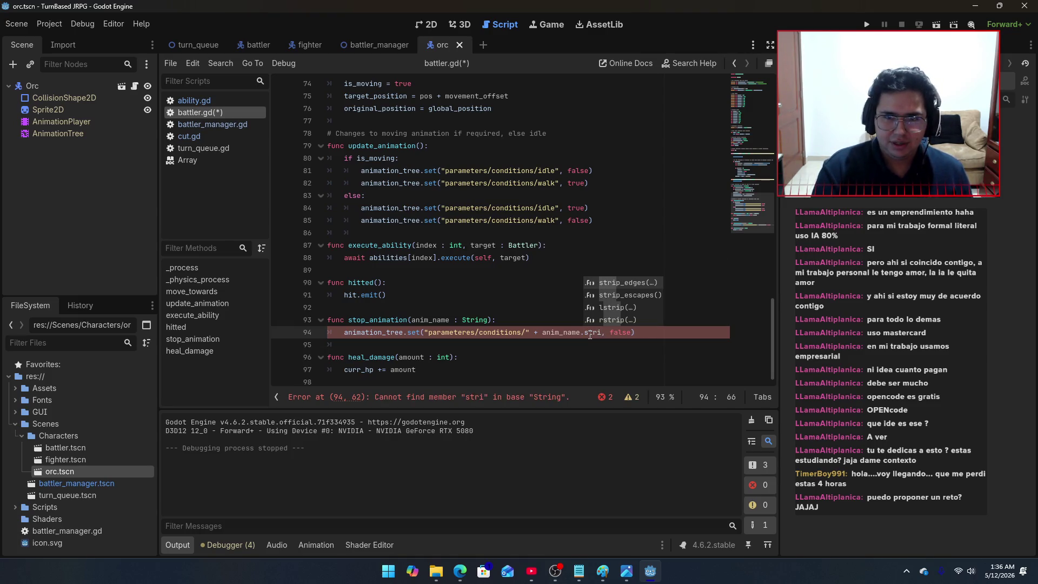
{"action": "key", "text": "BackSpace"}
{"action": "key", "text": "BackSpace"}
{"action": "key", "text": "BackSpace"}
{"action": "type", "text": "to"}
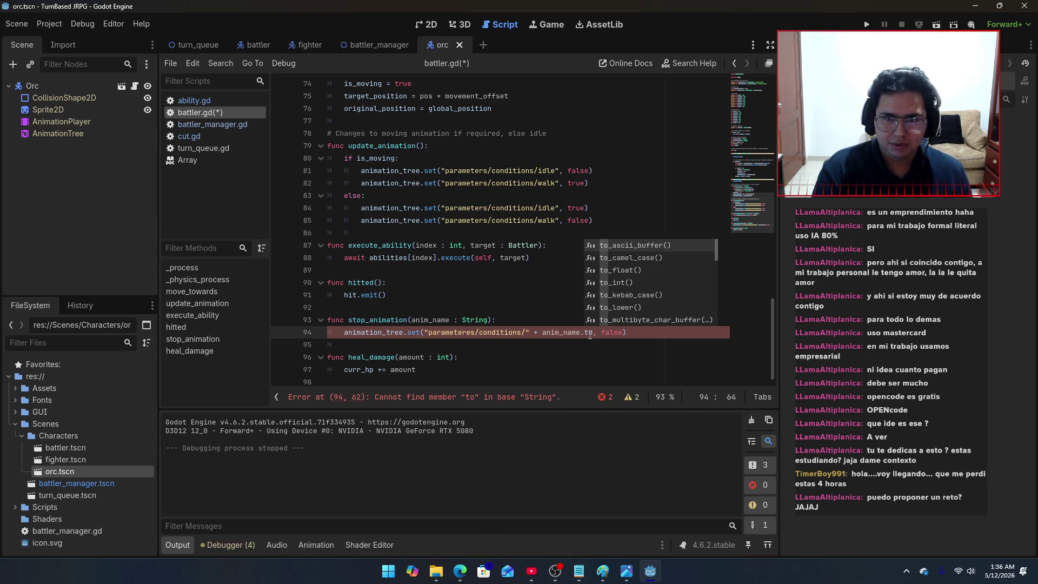
{"action": "type", "text": "_str"}
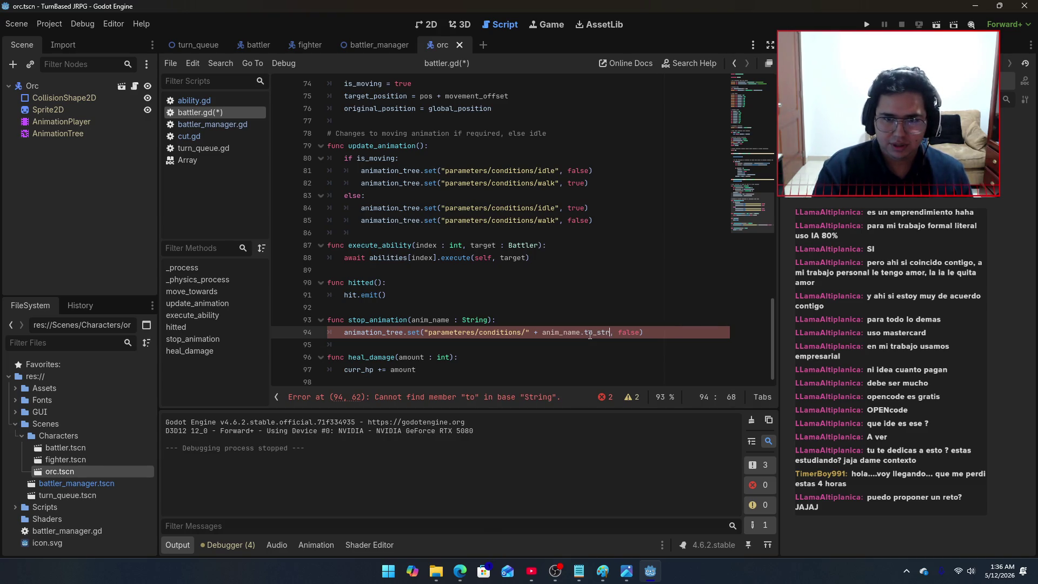
{"action": "key", "text": "BackSpace"}
{"action": "key", "text": "BackSpace"}
{"action": "key", "text": "BackSpace"}
{"action": "key", "text": "ctrl+s"}
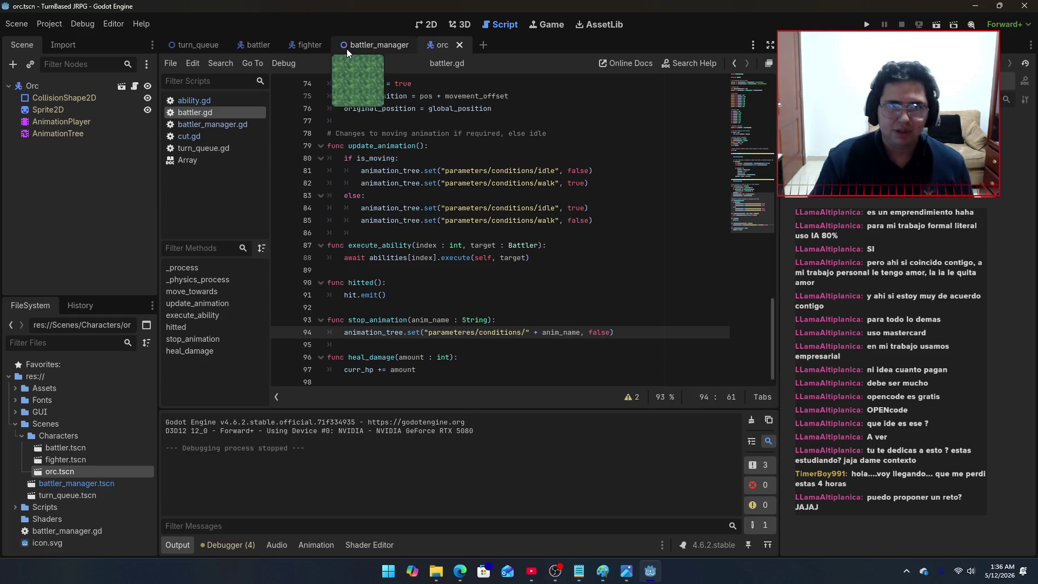
{"action": "left_click", "coordinate": [363, 47]}
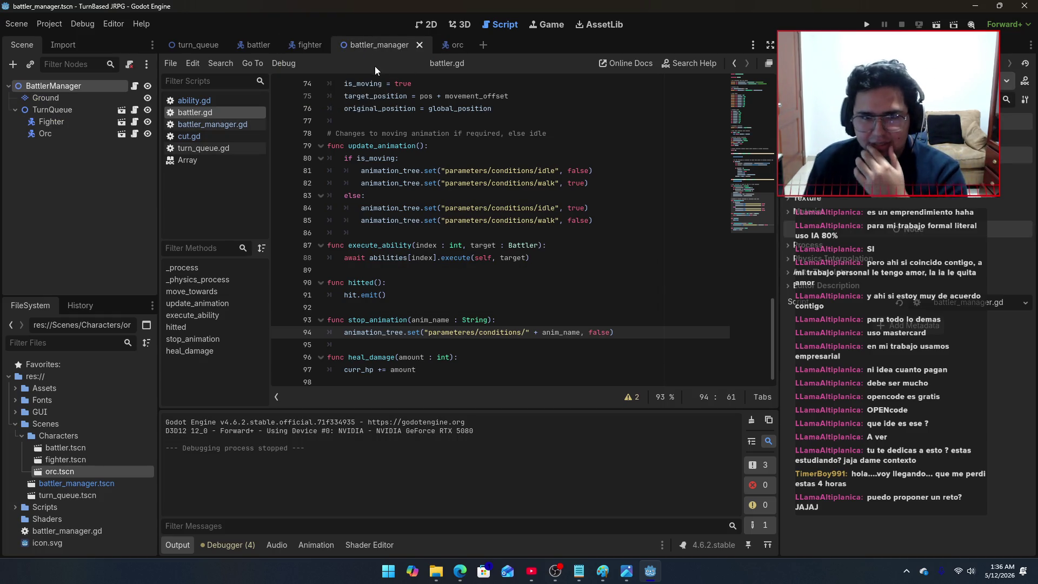
Step: Go through the fighter, battler and battler_manager tabs to the orc scene and open its AnimationTree state machine
{"action": "left_click", "coordinate": [297, 48]}
{"action": "left_click", "coordinate": [260, 48]}
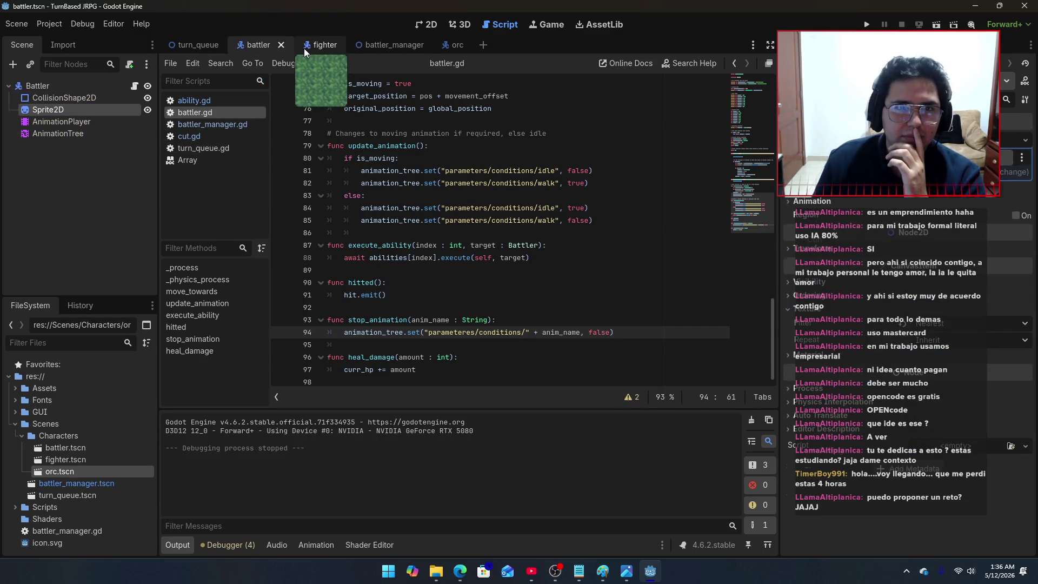
{"action": "left_click", "coordinate": [375, 46]}
{"action": "left_click", "coordinate": [455, 45]}
{"action": "left_click", "coordinate": [125, 121]}
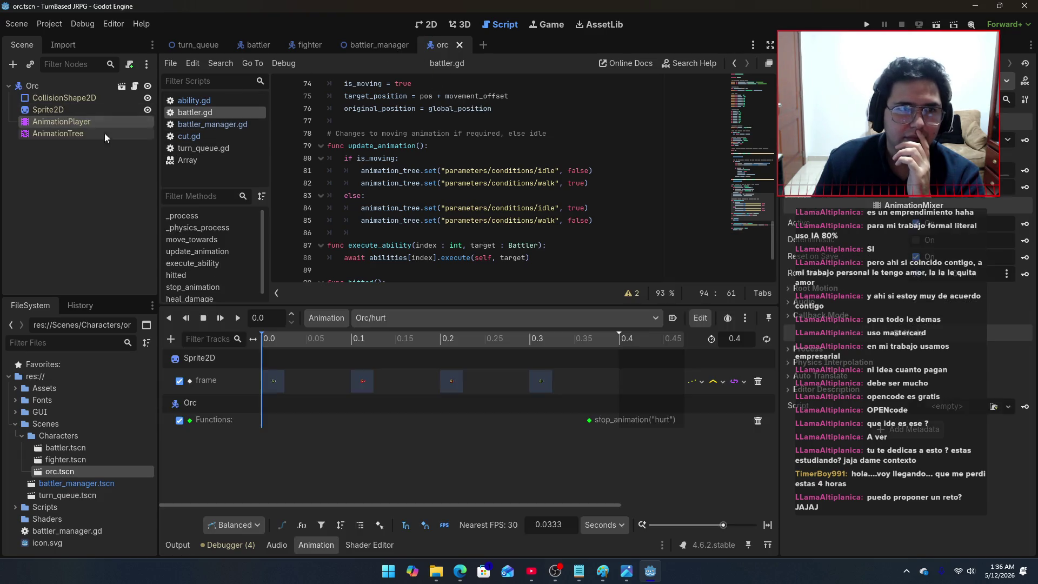
{"action": "left_click", "coordinate": [105, 133]}
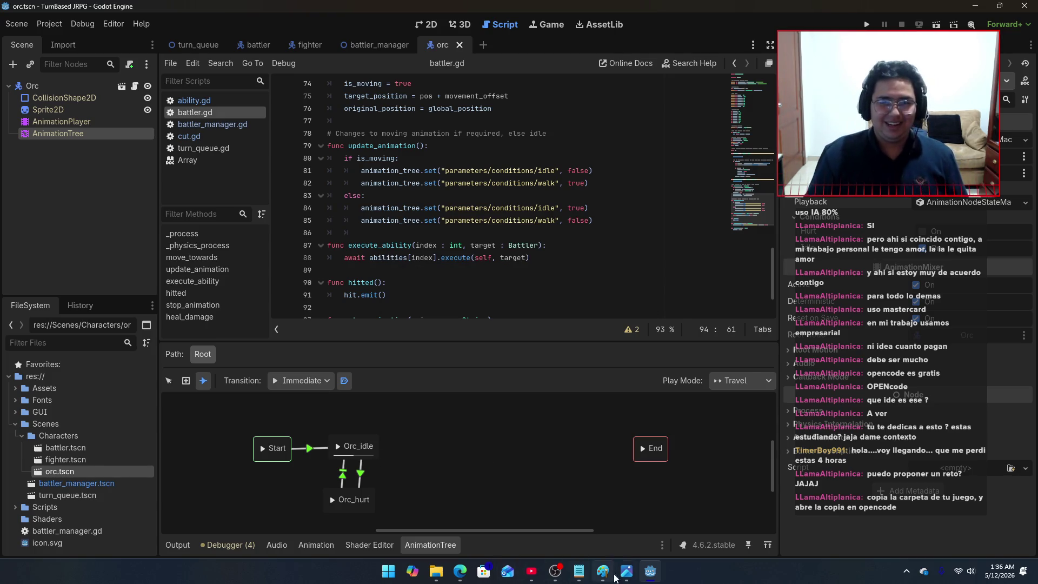
Step: In File Explorer, move up from the Orc sprites to the Tiny RPG Character Asset Pack folder
{"action": "left_click", "coordinate": [434, 571]}
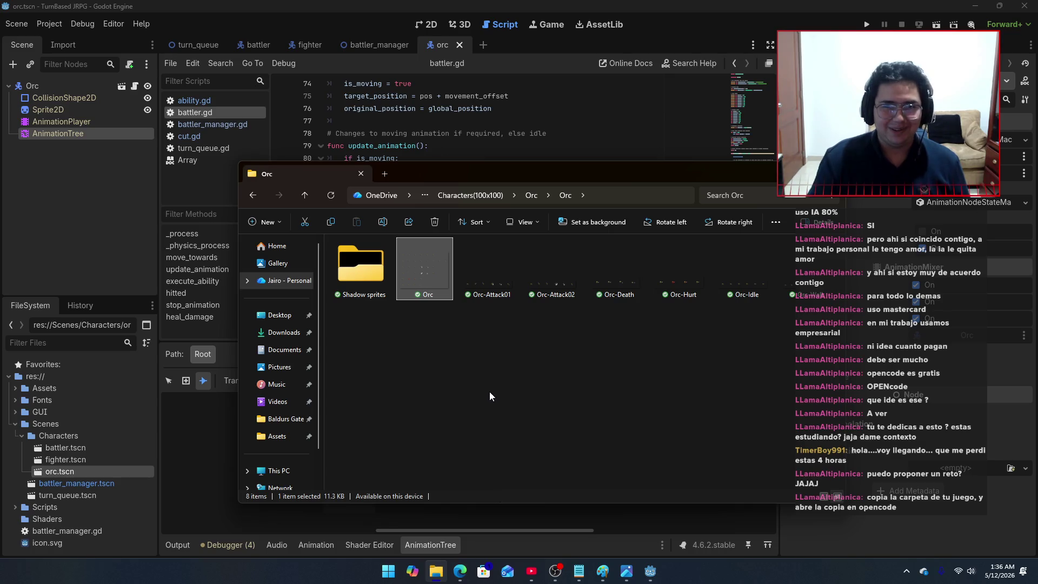
{"action": "left_click", "coordinate": [385, 345]}
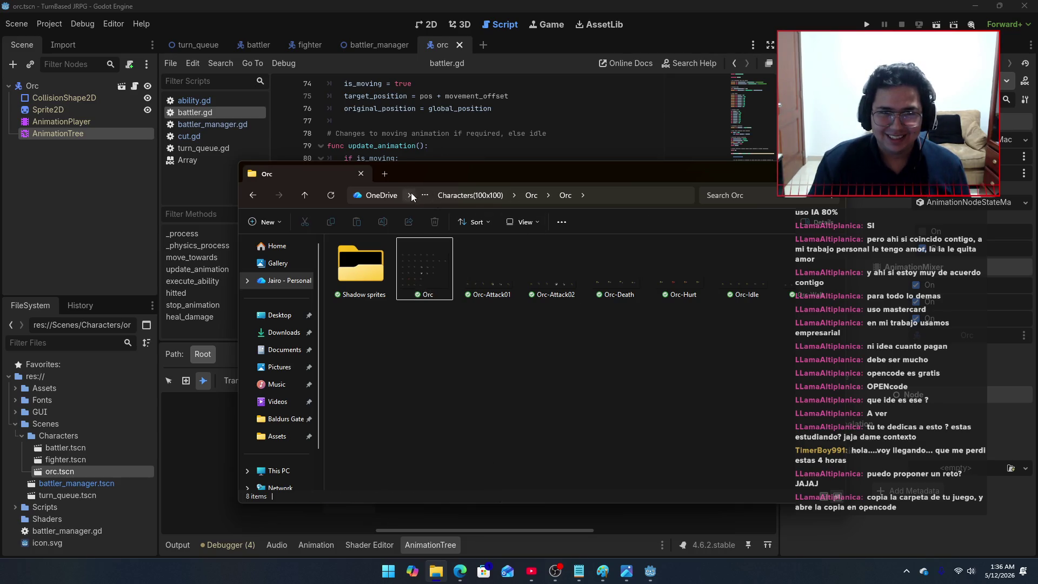
{"action": "left_click", "coordinate": [464, 195]}
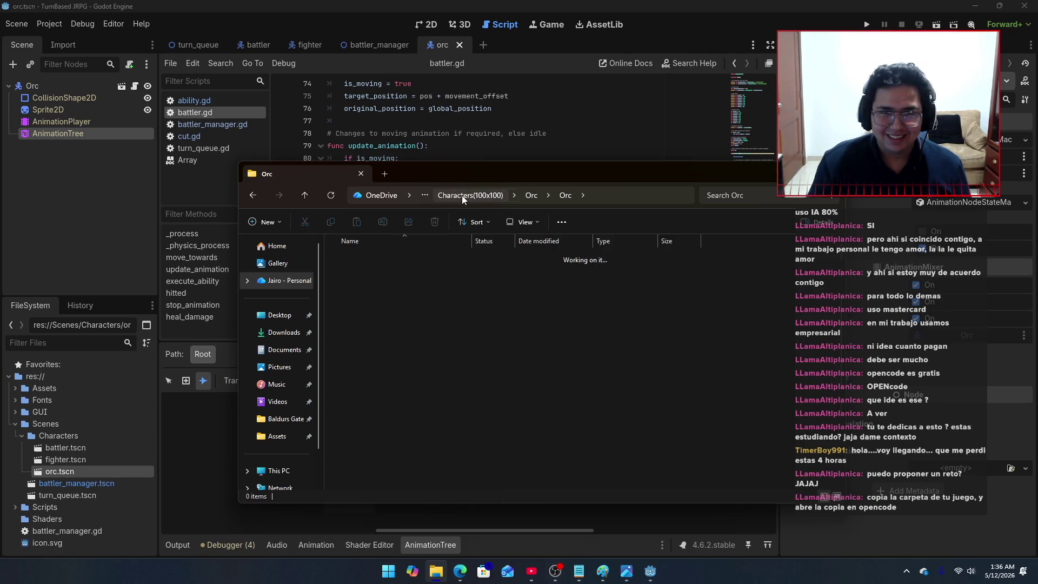
{"action": "left_click", "coordinate": [427, 196]}
{"action": "left_click", "coordinate": [416, 217]}
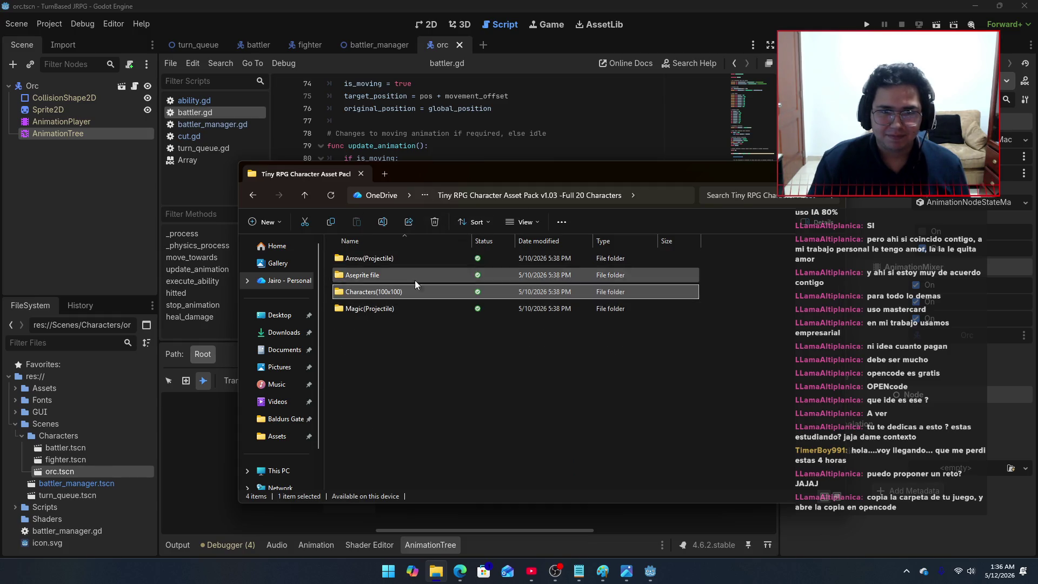
{"action": "left_click", "coordinate": [436, 571]}
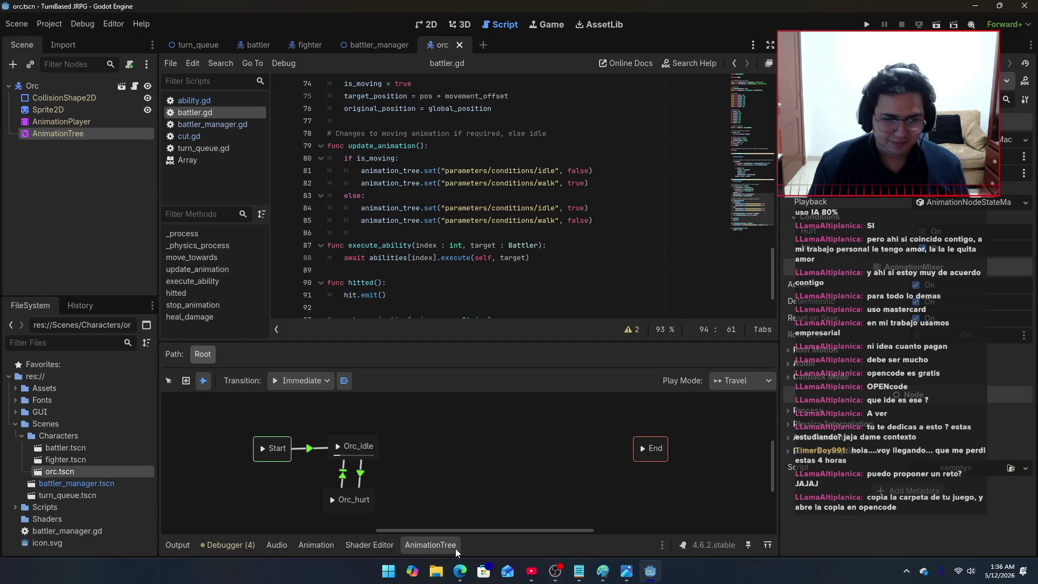
{"action": "left_click", "coordinate": [436, 571]}
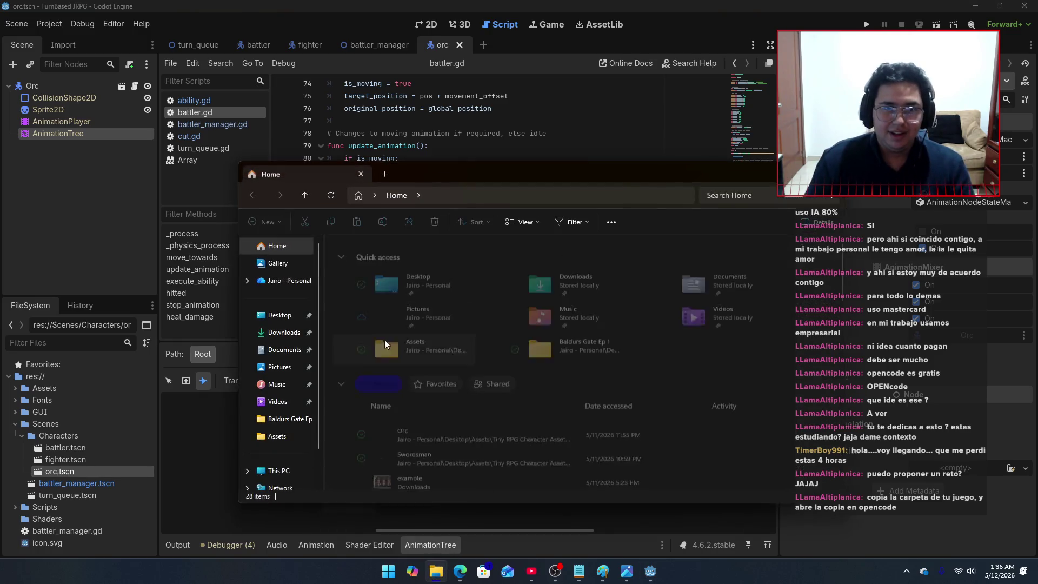
Step: Browse the Downloads and Desktop folders, checking the desktop Assets folder
{"action": "left_click", "coordinate": [286, 332]}
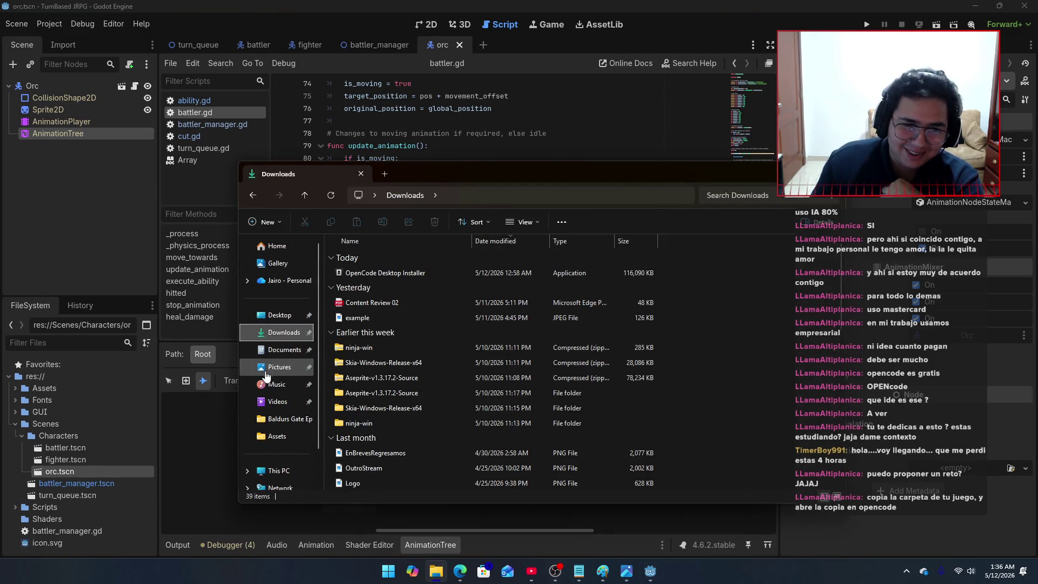
{"action": "left_click", "coordinate": [296, 338]}
{"action": "left_click", "coordinate": [279, 315]}
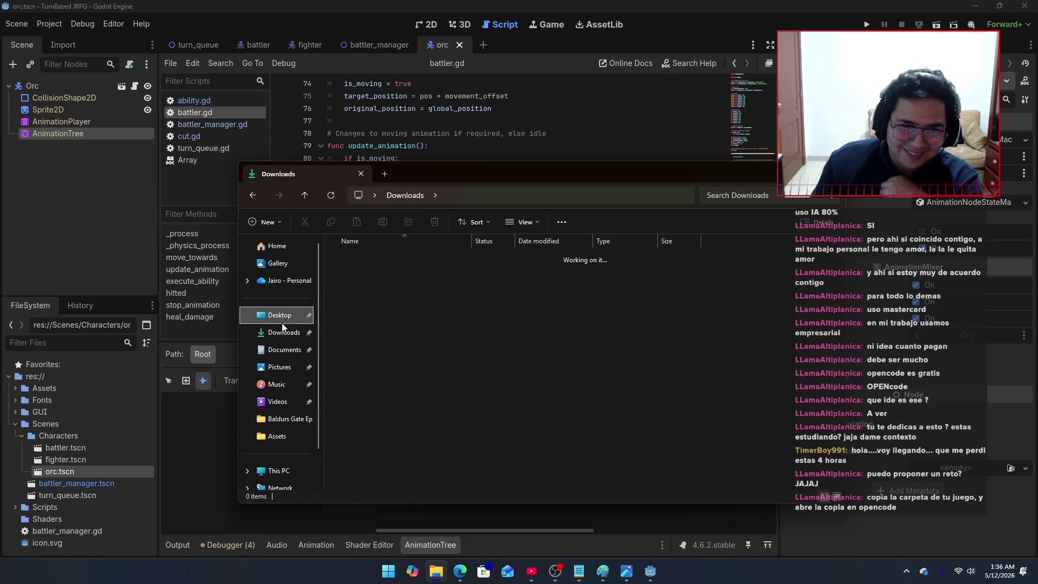
{"action": "double_click", "coordinate": [376, 261]}
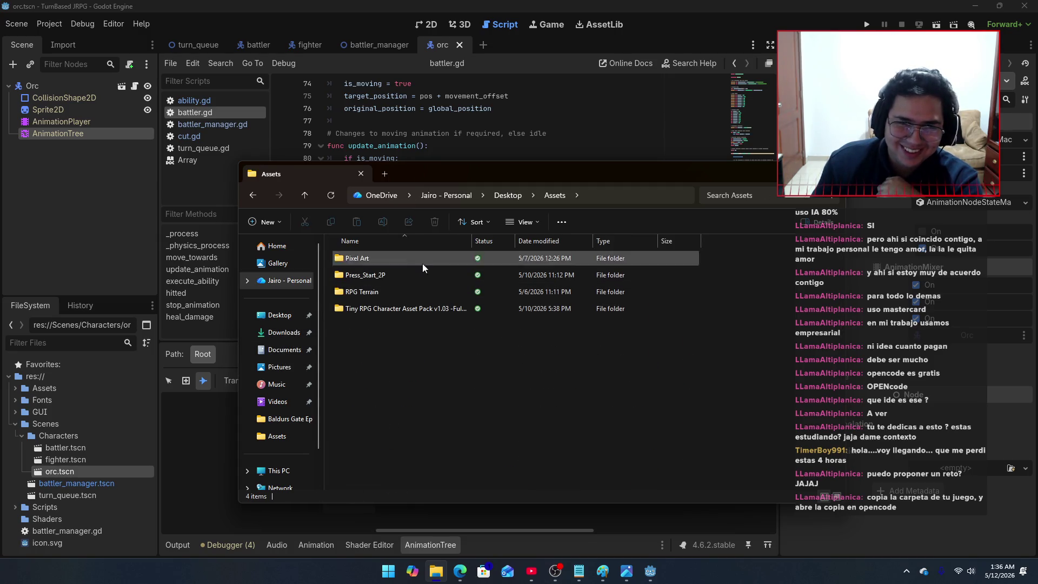
{"action": "left_click", "coordinate": [508, 195]}
{"action": "scroll", "coordinate": [287, 379], "scroll_direction": "down", "scroll_amount": 1}
Step: Go through This PC to C:, Users and the user's home folder, then into Games
{"action": "left_click", "coordinate": [282, 433]}
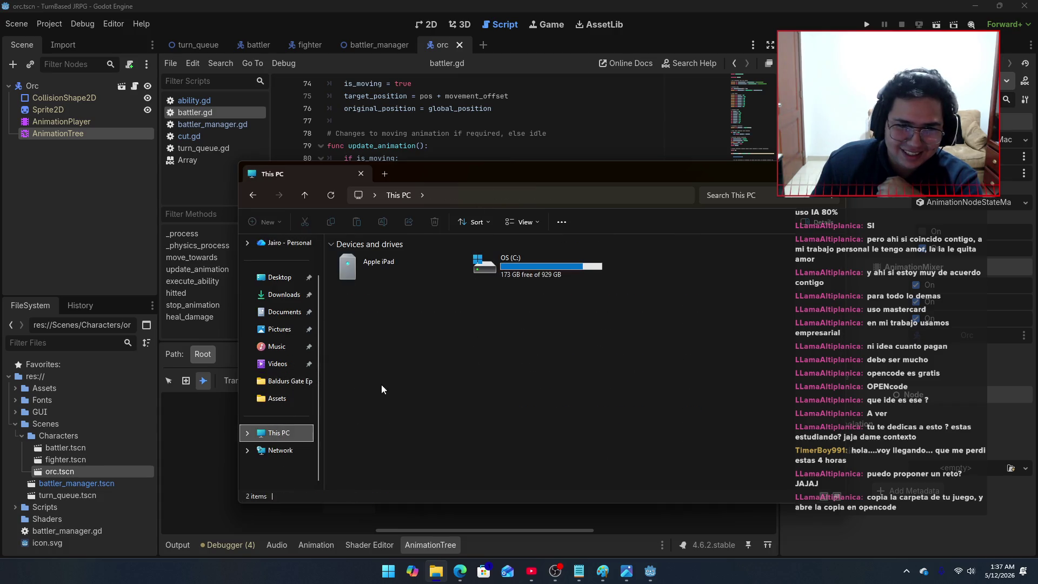
{"action": "double_click", "coordinate": [527, 267]}
{"action": "double_click", "coordinate": [358, 363]}
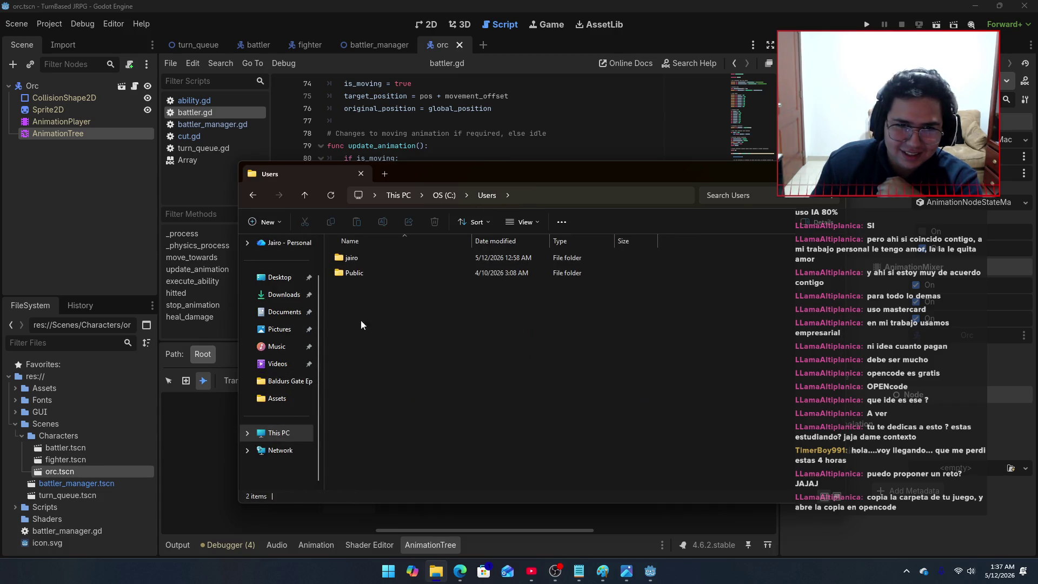
{"action": "double_click", "coordinate": [370, 254]}
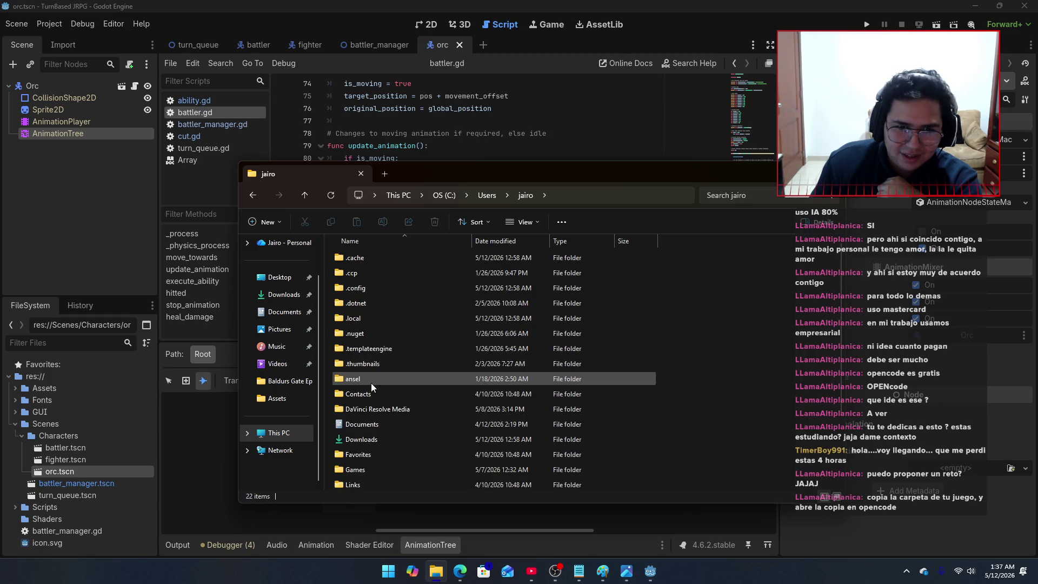
{"action": "scroll", "coordinate": [361, 459], "scroll_direction": "down", "scroll_amount": 1}
{"action": "left_click", "coordinate": [365, 437]}
{"action": "double_click", "coordinate": [365, 437]}
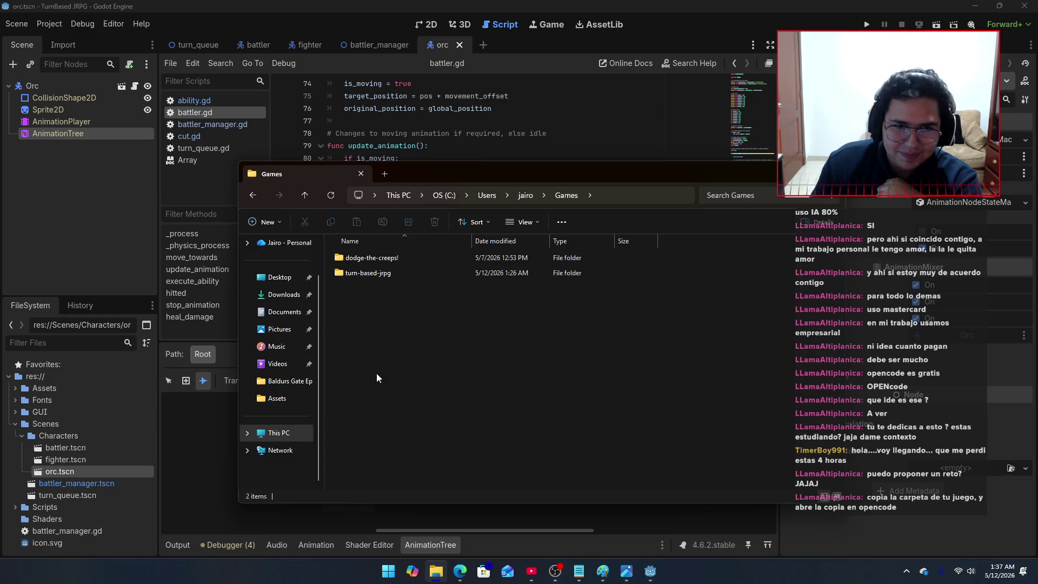
Step: Copy and paste the turn-based-jrpg folder to create a duplicate
{"action": "left_click", "coordinate": [395, 274]}
{"action": "key", "text": "ctrl+c"}
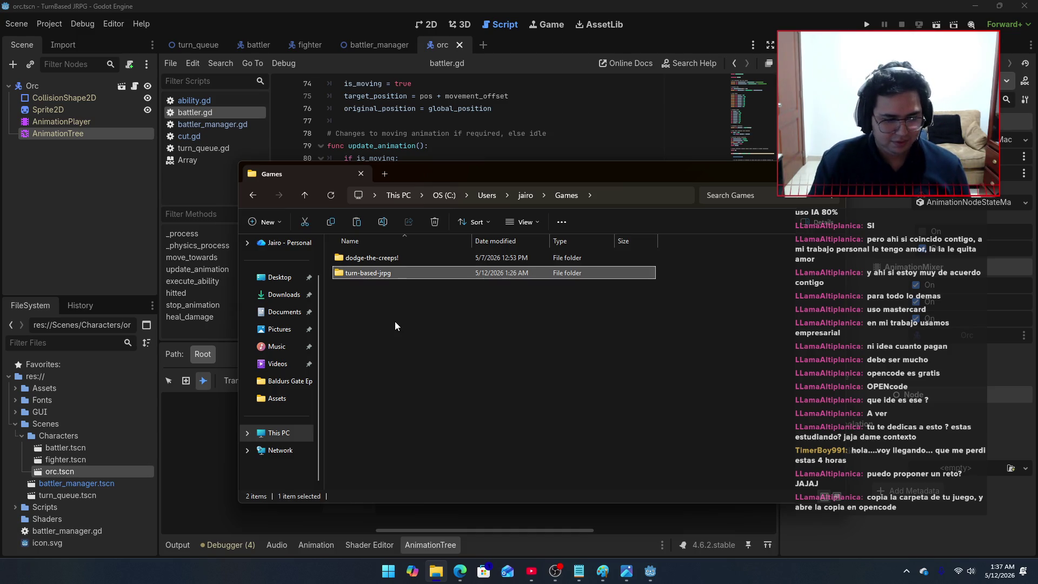
{"action": "left_click", "coordinate": [395, 321]}
{"action": "key", "text": "ctrl+v"}
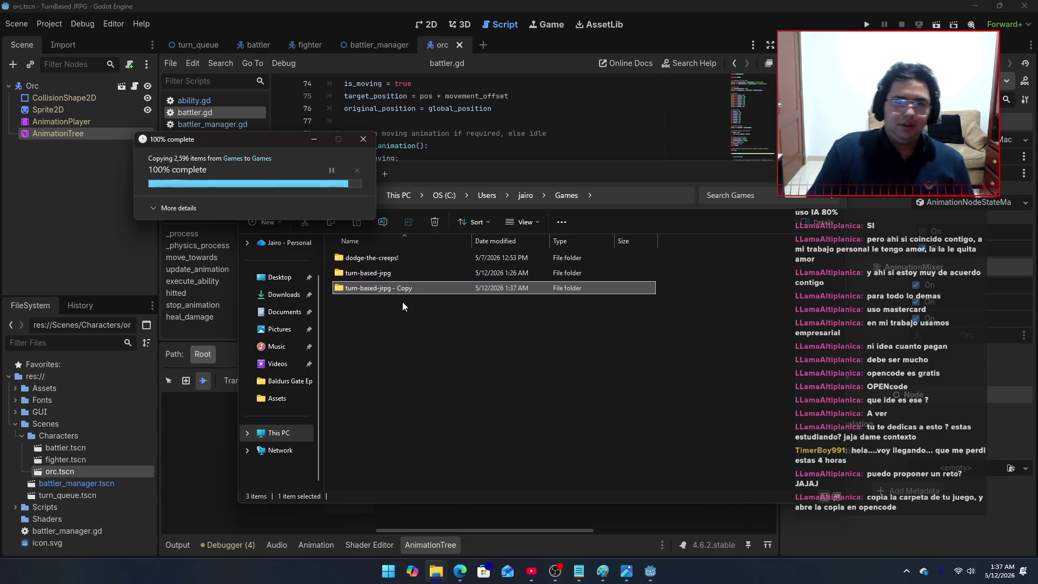
Step: Rename the duplicate folder to puerco and return to the Godot editor
{"action": "left_click", "coordinate": [411, 292]}
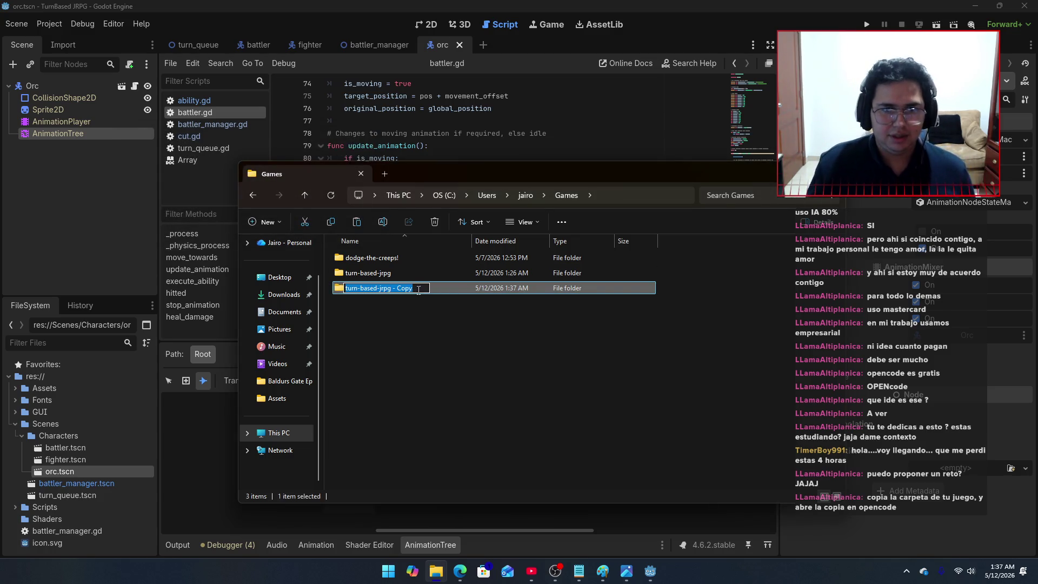
{"action": "type", "text": "puerco"}
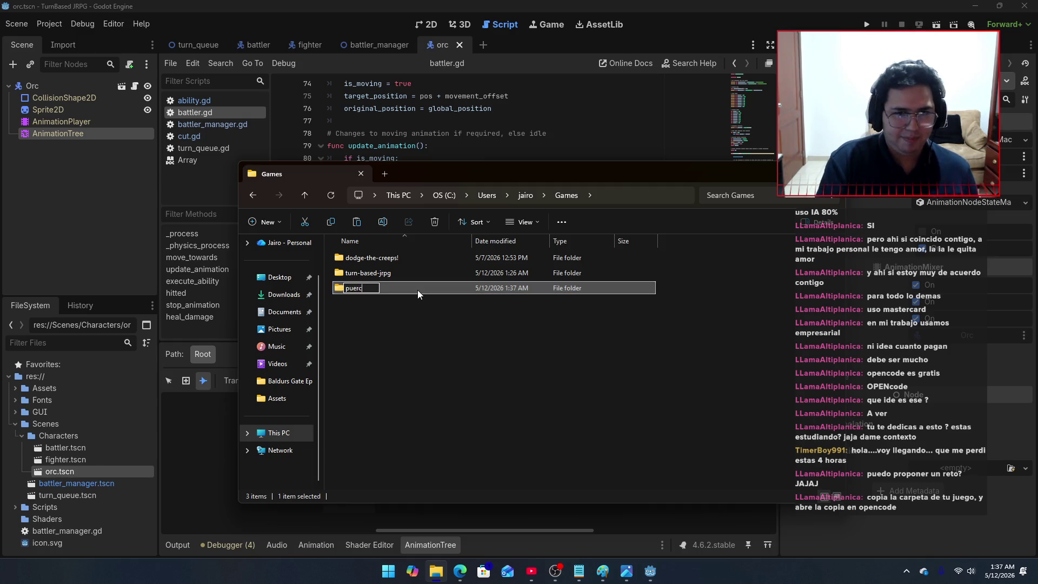
{"action": "key", "text": "Return"}
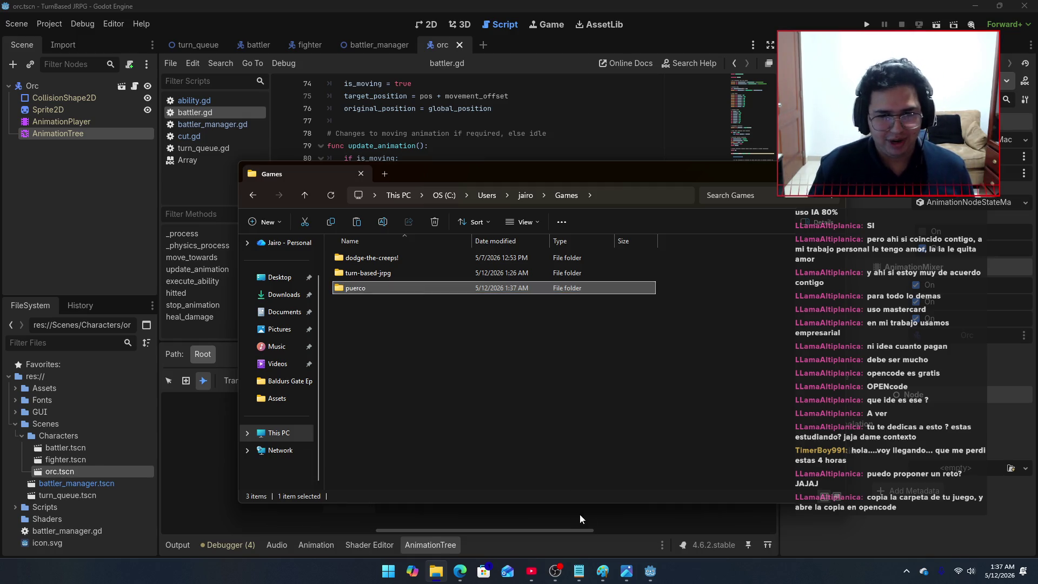
{"action": "left_click", "coordinate": [647, 560]}
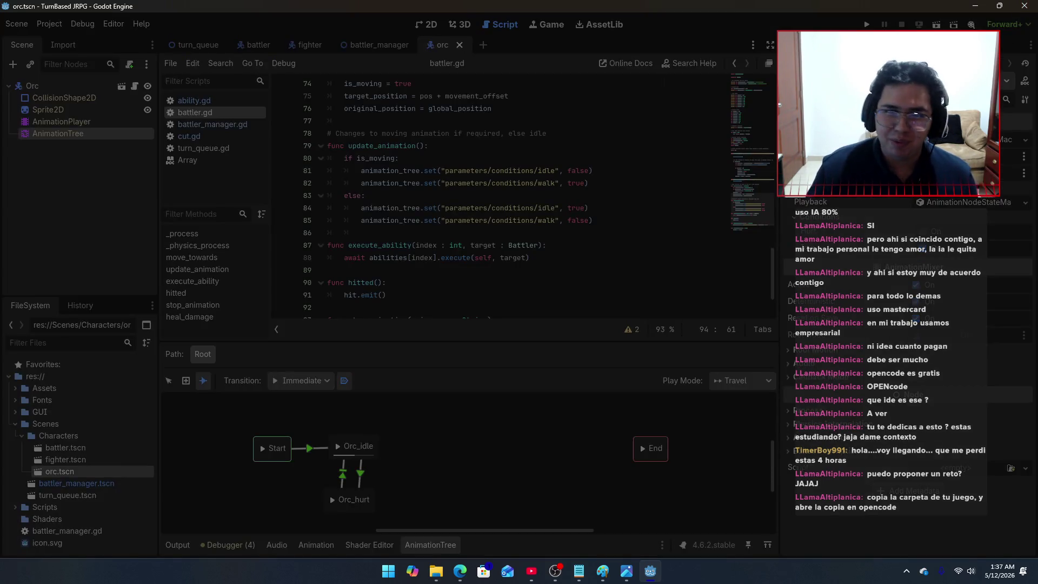
Step: Launch the Godot Project Manager from the Start menu search
{"action": "key", "text": "super"}
{"action": "type", "text": "godot_v4.6.2-stable_win64.exe"}
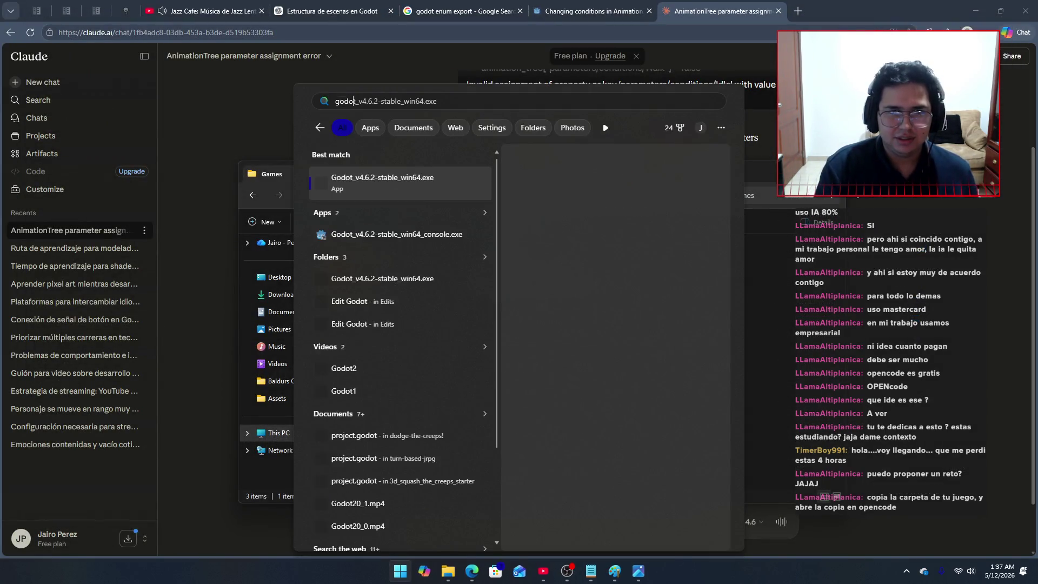
{"action": "key", "text": "Return"}
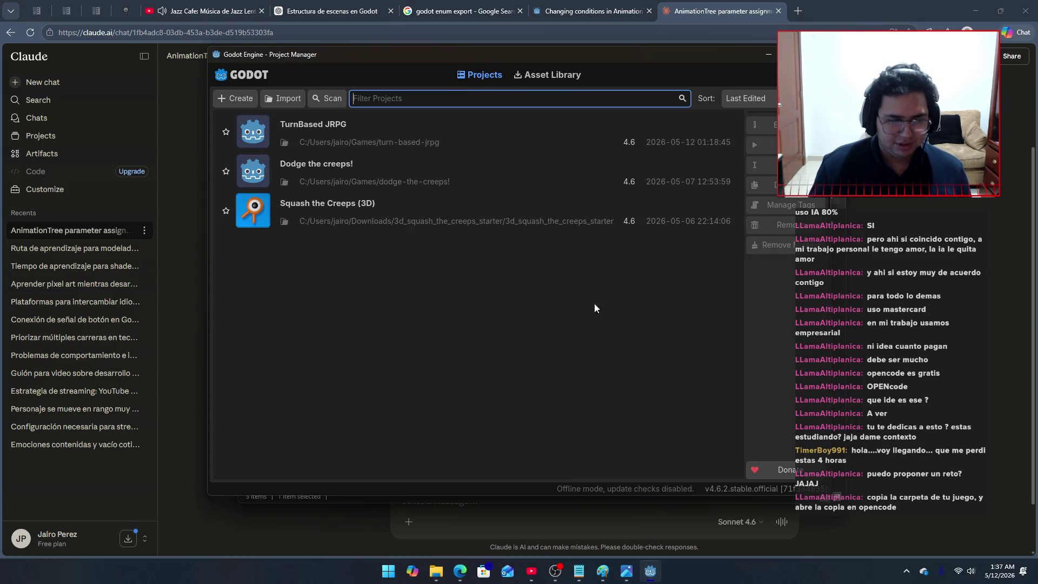
Step: Import the Games/puerco folder as a project and open it for editing
{"action": "left_click", "coordinate": [262, 99]}
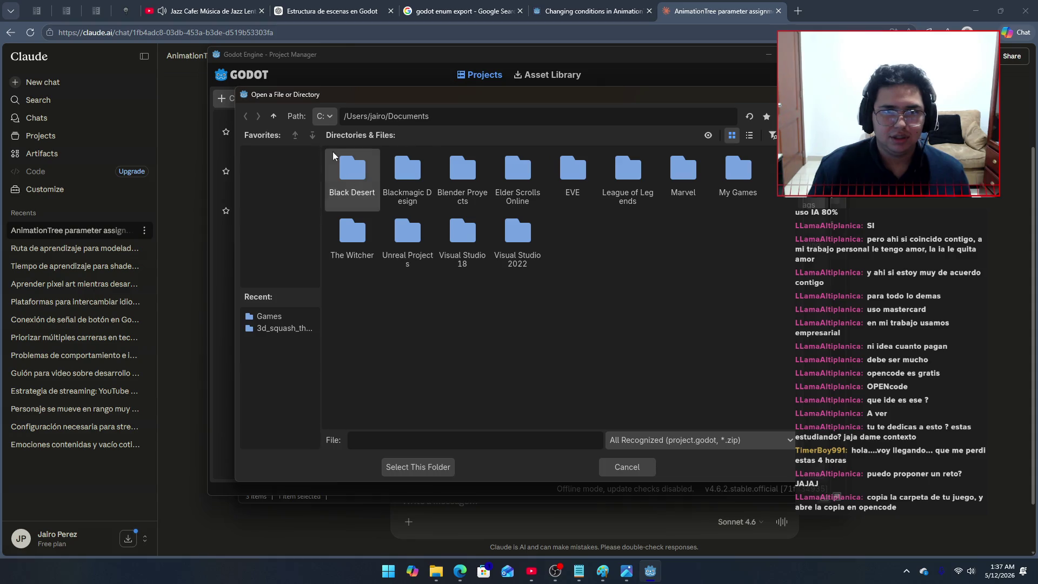
{"action": "left_click", "coordinate": [322, 121]}
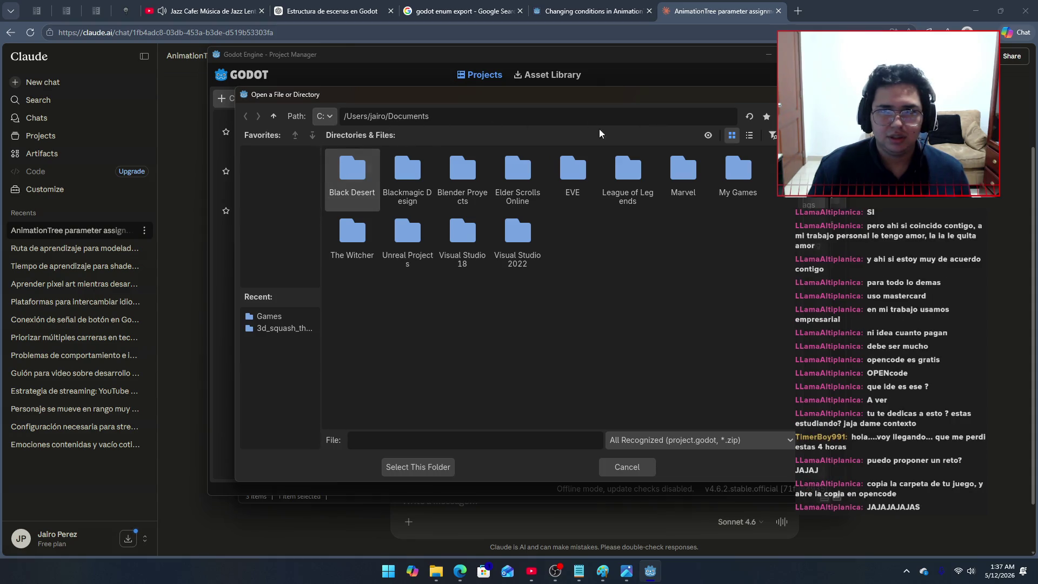
{"action": "left_click", "coordinate": [274, 116]}
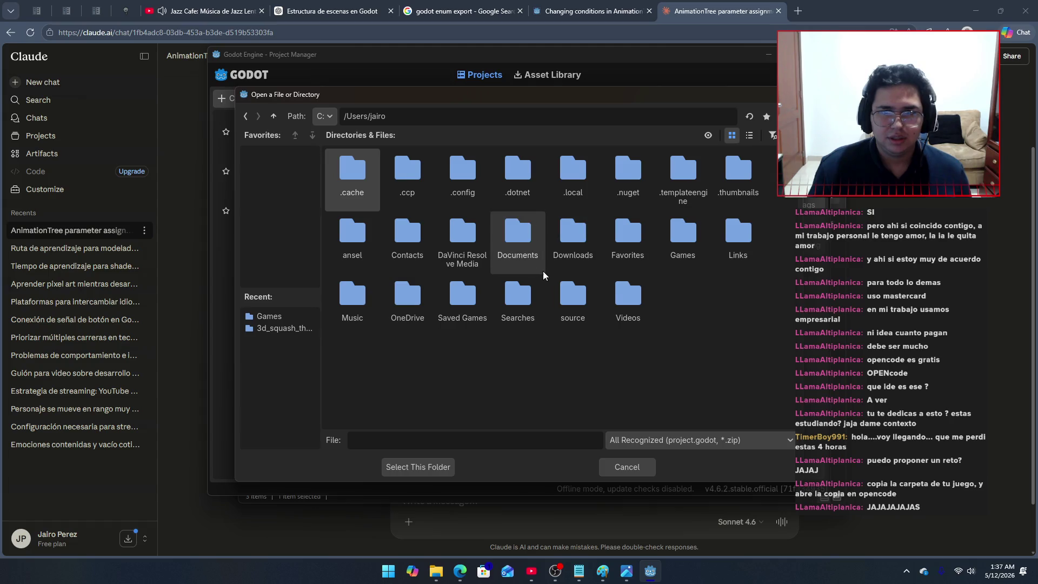
{"action": "double_click", "coordinate": [671, 232]}
{"action": "left_click", "coordinate": [421, 185]}
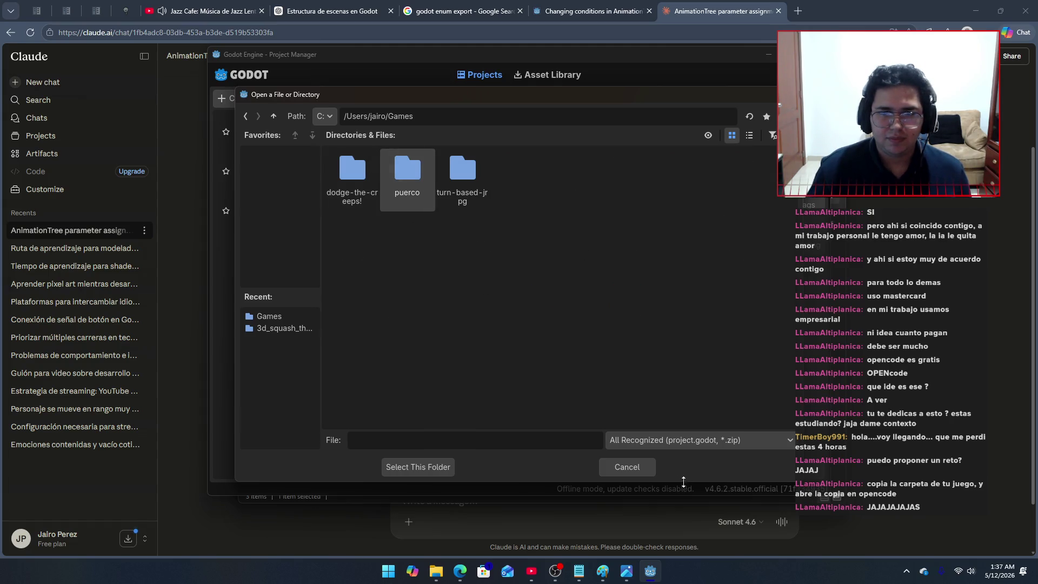
{"action": "left_click", "coordinate": [427, 467]}
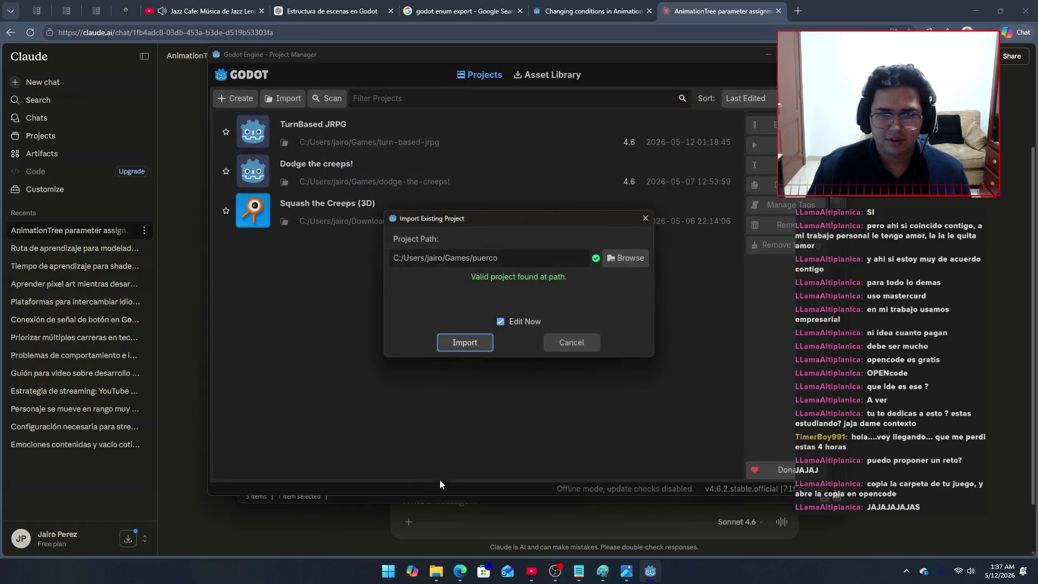
{"action": "left_click", "coordinate": [465, 349]}
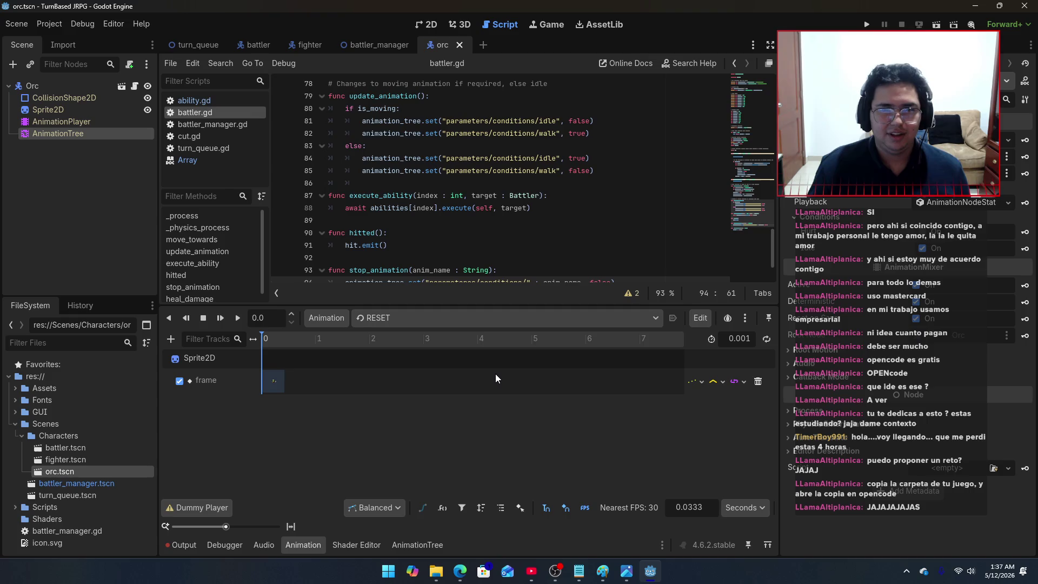
Step: Search the Start menu for OpenCode and launch it on the turn_queue chat
{"action": "scroll", "coordinate": [489, 211], "scroll_direction": "down", "scroll_amount": 2}
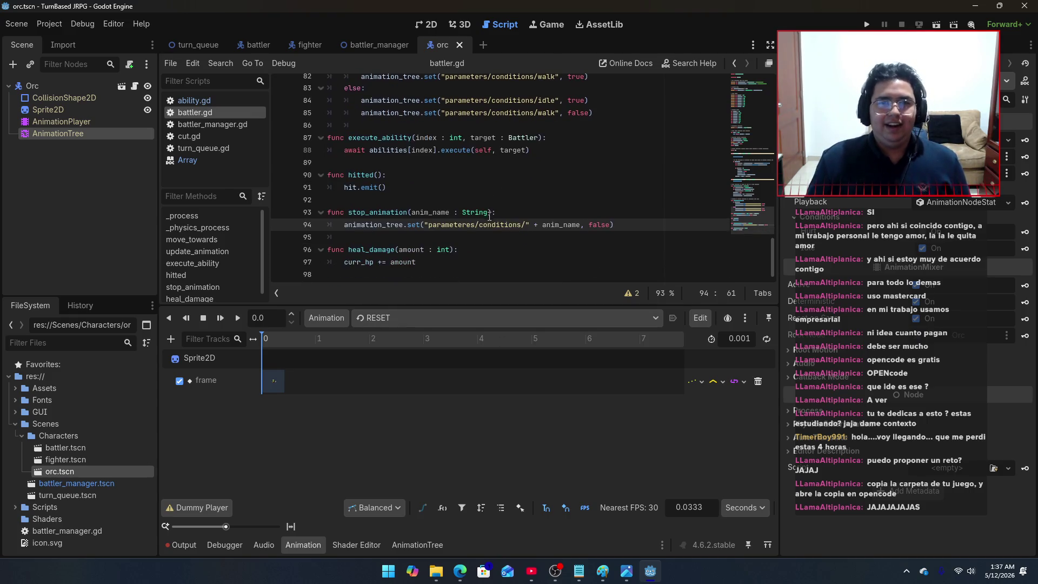
{"action": "key", "text": "super"}
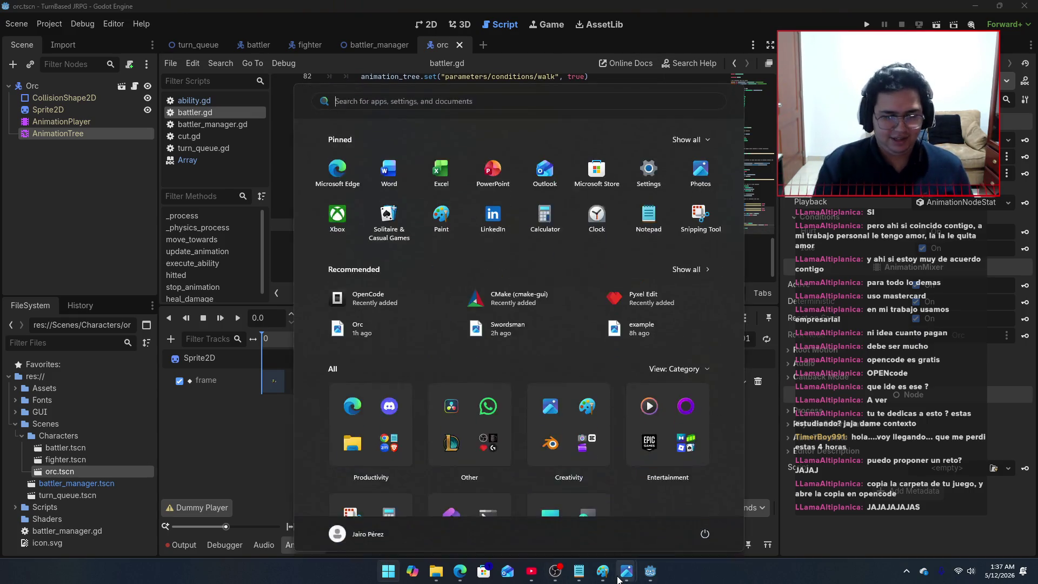
{"action": "type", "text": "code"}
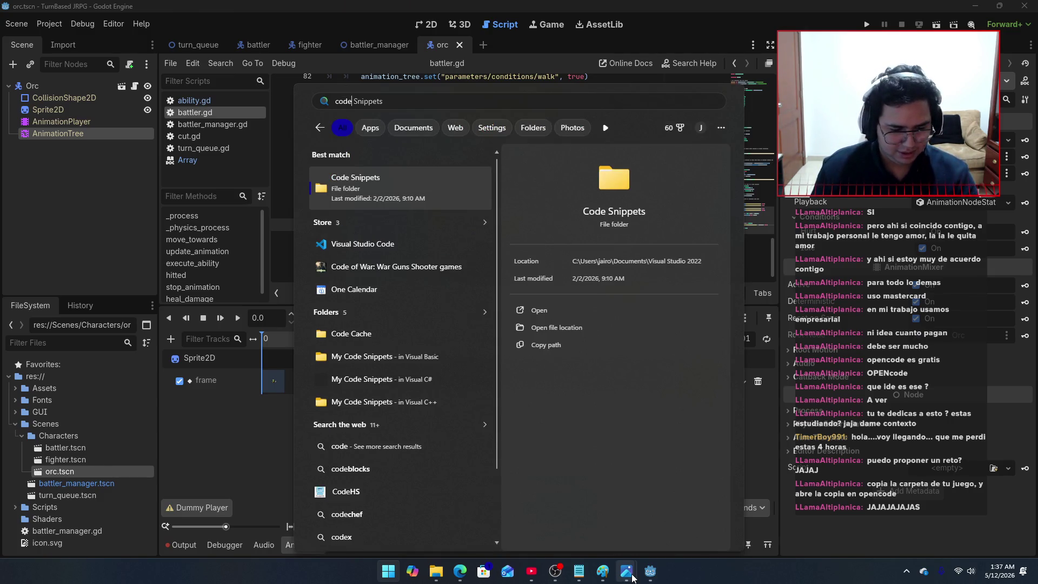
{"action": "key", "text": "BackSpace"}
{"action": "key", "text": "BackSpace"}
{"action": "key", "text": "BackSpace"}
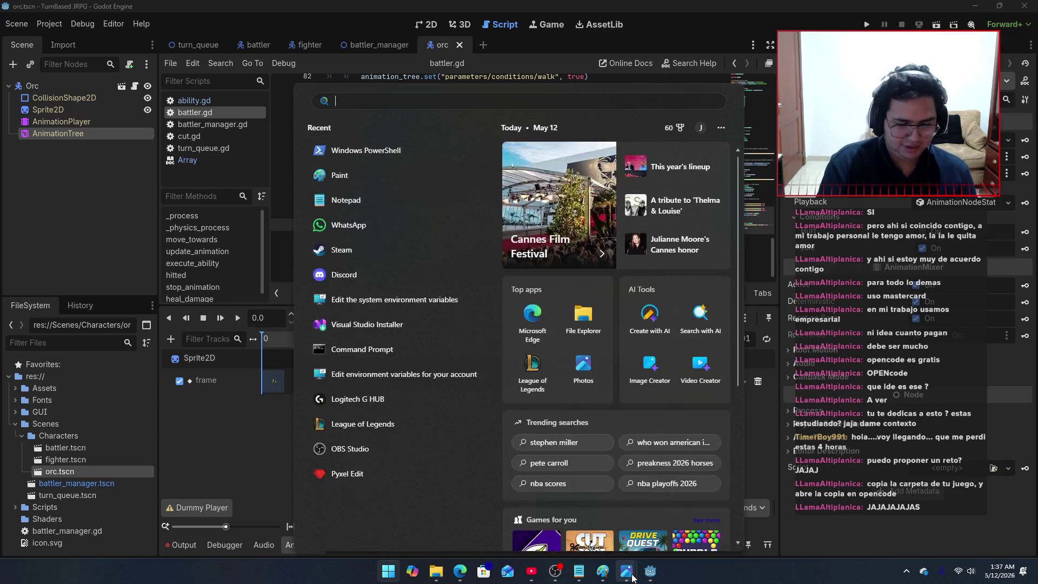
{"action": "type", "text": "ope"}
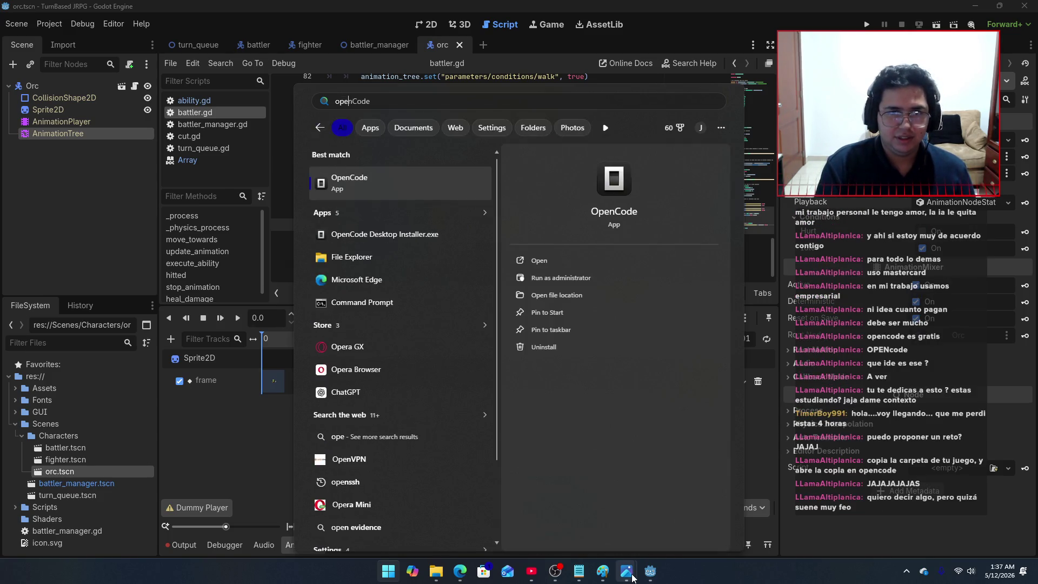
{"action": "key", "text": "Return"}
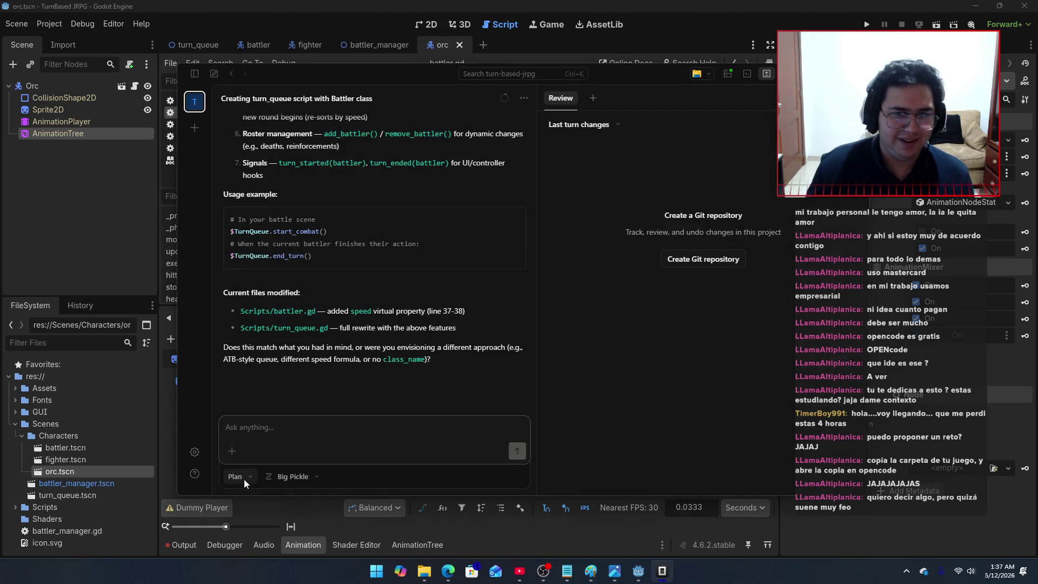
Step: Open the Games/puerco folder as the OpenCode project
{"action": "left_click", "coordinate": [197, 125]}
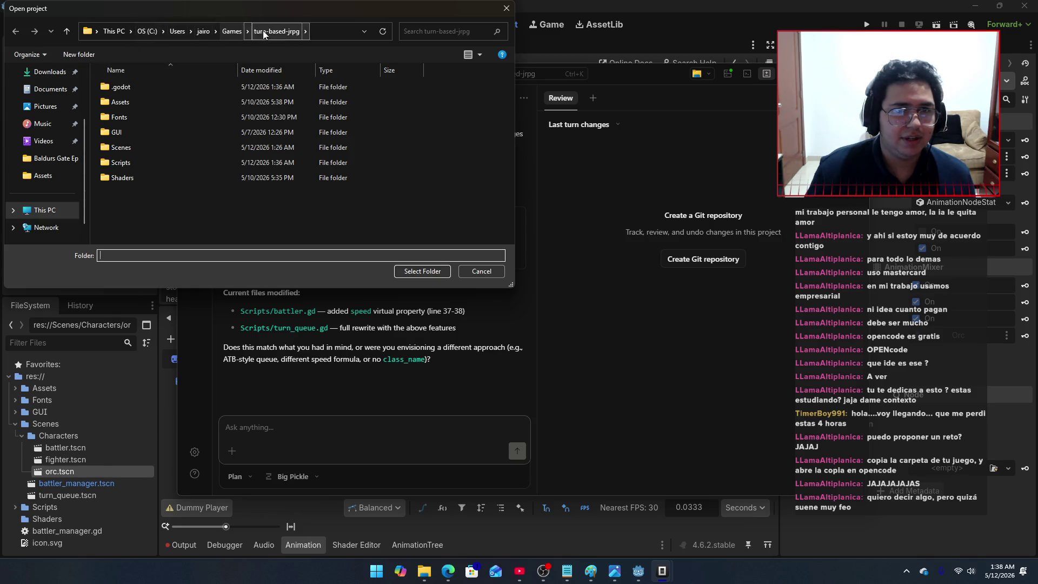
{"action": "left_click", "coordinate": [231, 31]}
{"action": "left_click", "coordinate": [130, 102]}
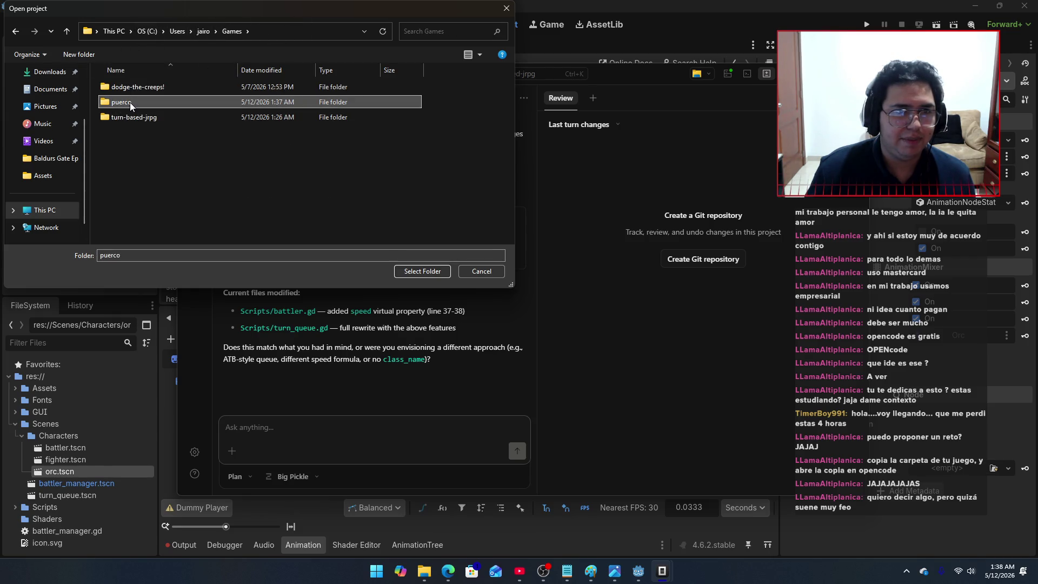
{"action": "double_click", "coordinate": [130, 102]}
{"action": "left_click", "coordinate": [426, 272]}
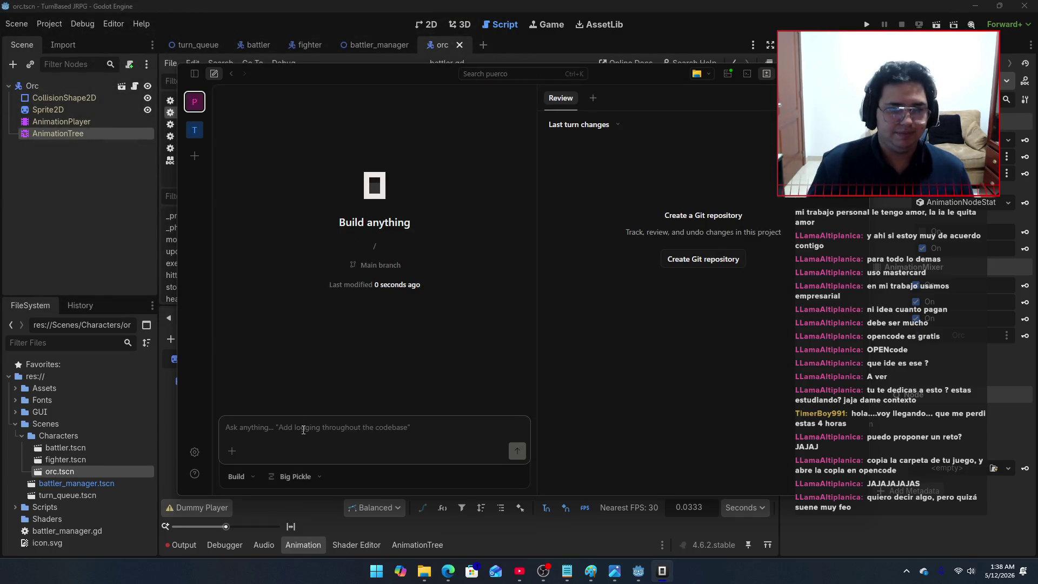
Step: Start a new prompt with 'Tengo' and switch back to the Godot battler script
{"action": "type", "text": "Tengo"}
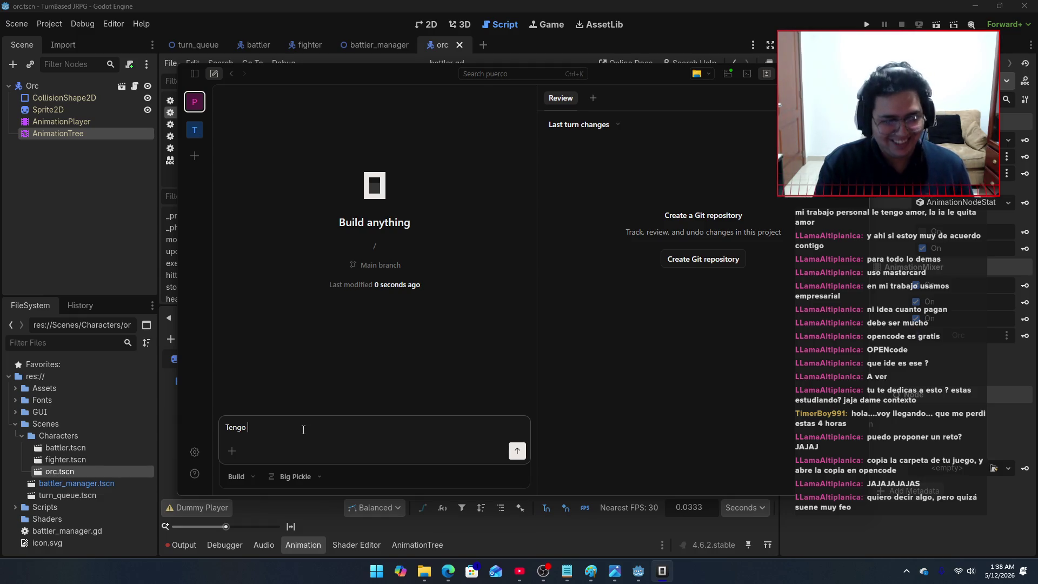
{"action": "type", "text": "2"}
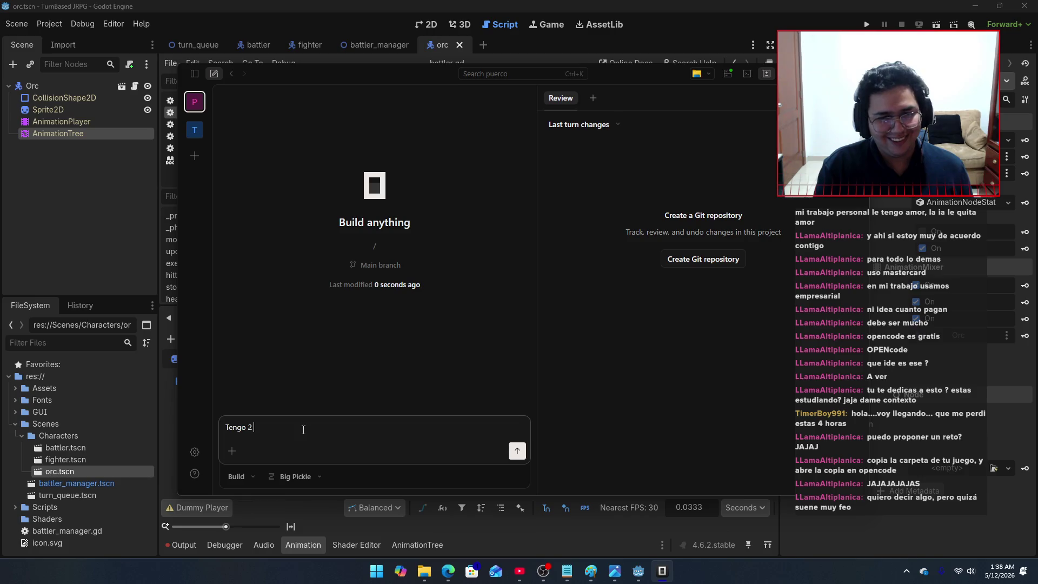
{"action": "key", "text": "alt+Tab"}
{"action": "key", "text": "alt+Tab"}
{"action": "key", "text": "alt+Tab"}
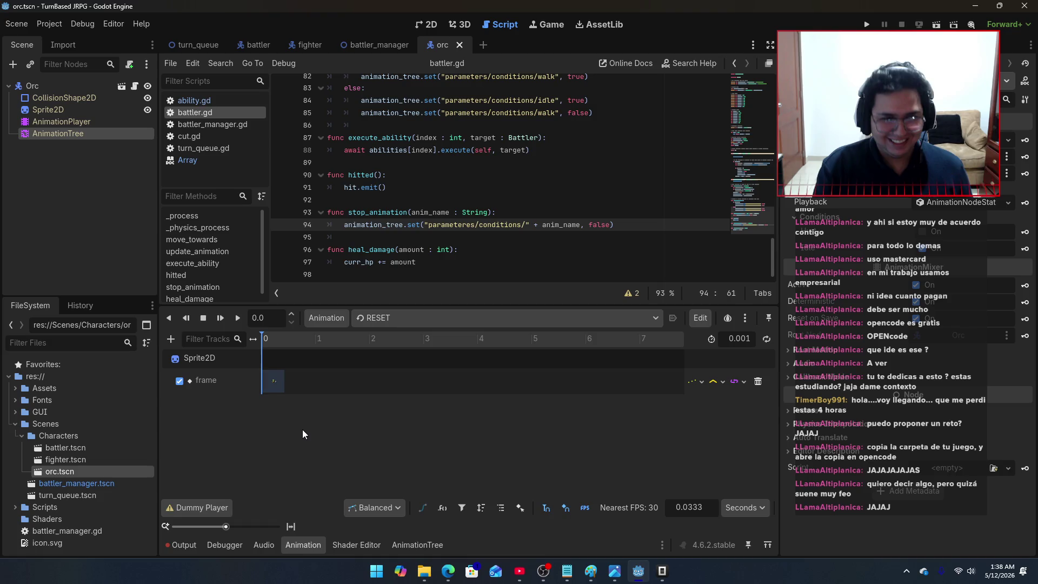
{"action": "key", "text": "alt+Tab"}
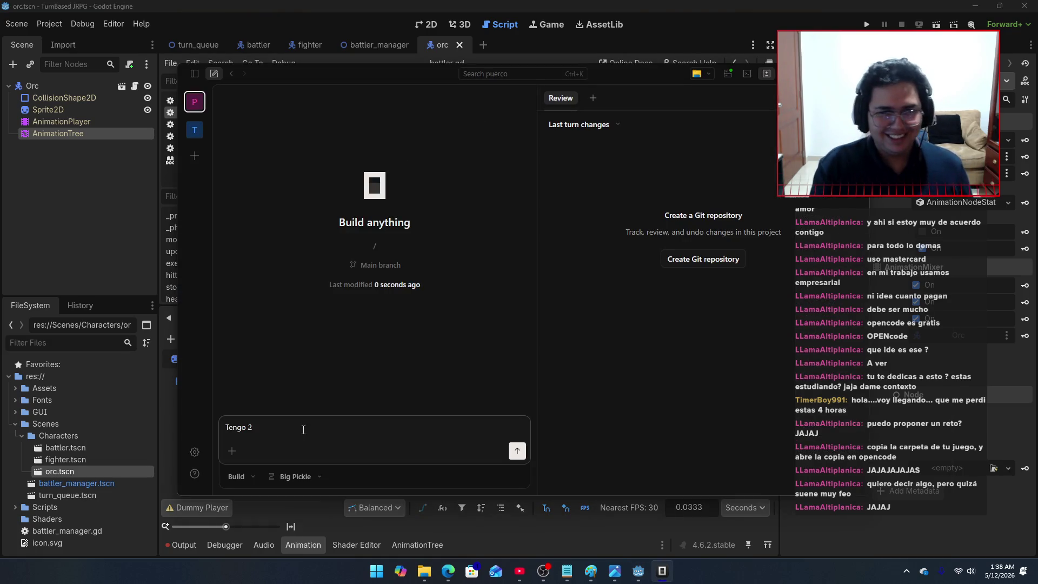
{"action": "key", "text": "alt+Tab"}
{"action": "key", "text": "alt+Tab"}
{"action": "key", "text": "alt+Tab"}
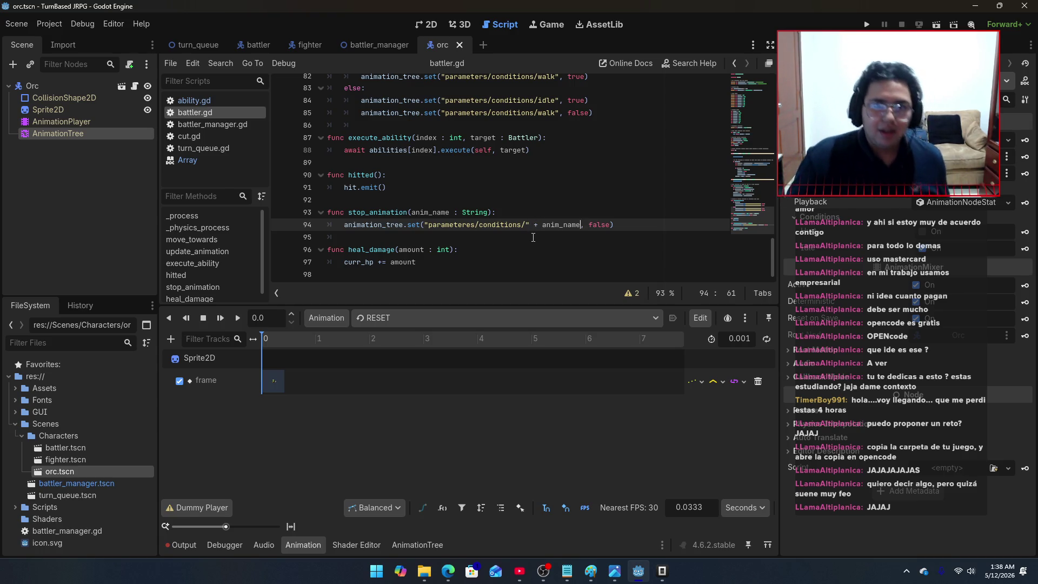
{"action": "scroll", "coordinate": [532, 243], "scroll_direction": "up", "scroll_amount": 13}
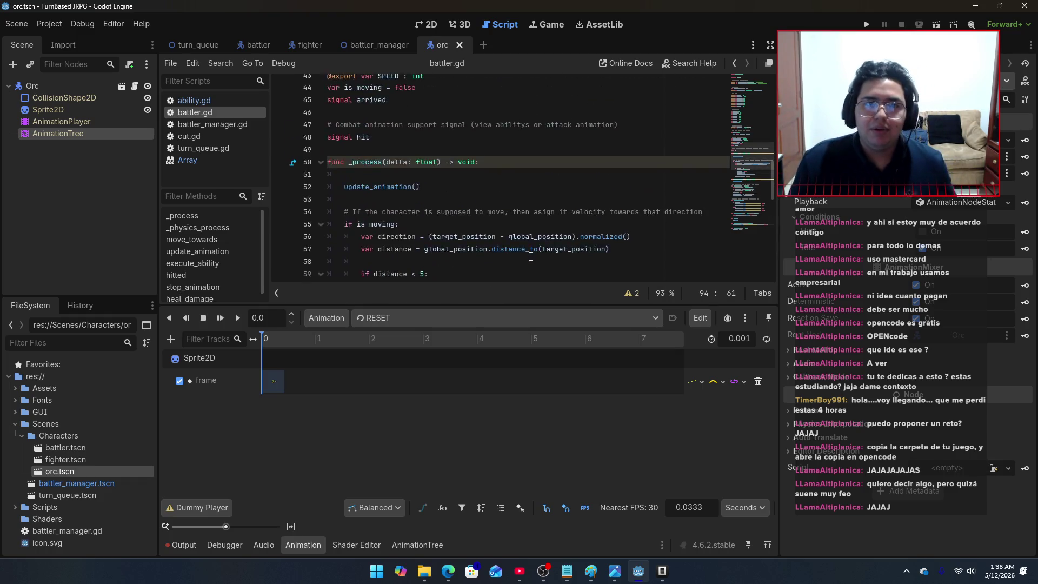
{"action": "scroll", "coordinate": [531, 257], "scroll_direction": "up", "scroll_amount": 5}
{"action": "scroll", "coordinate": [531, 256], "scroll_direction": "up", "scroll_amount": 9}
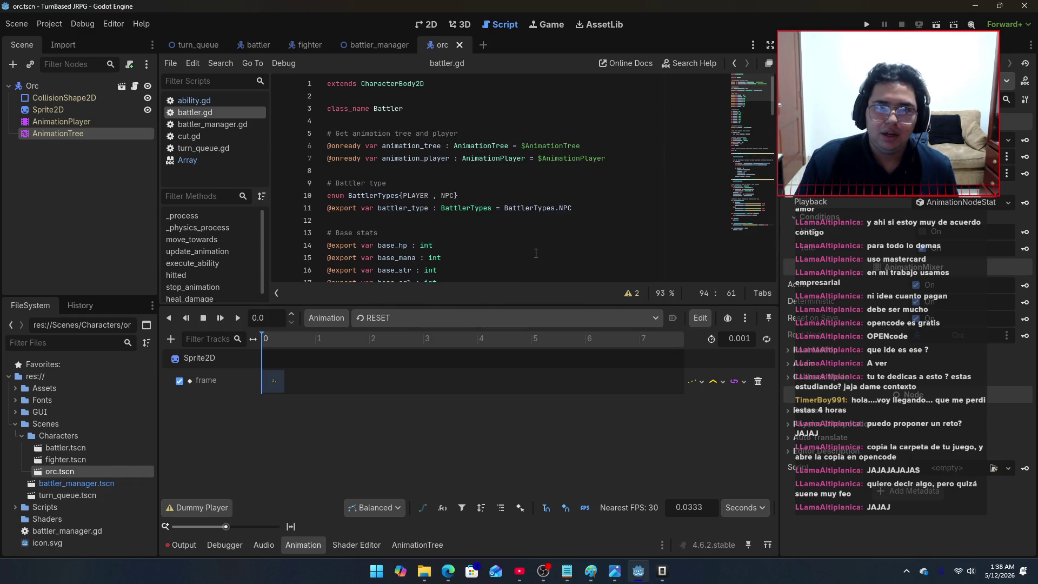
{"action": "scroll", "coordinate": [537, 253], "scroll_direction": "down", "scroll_amount": 20}
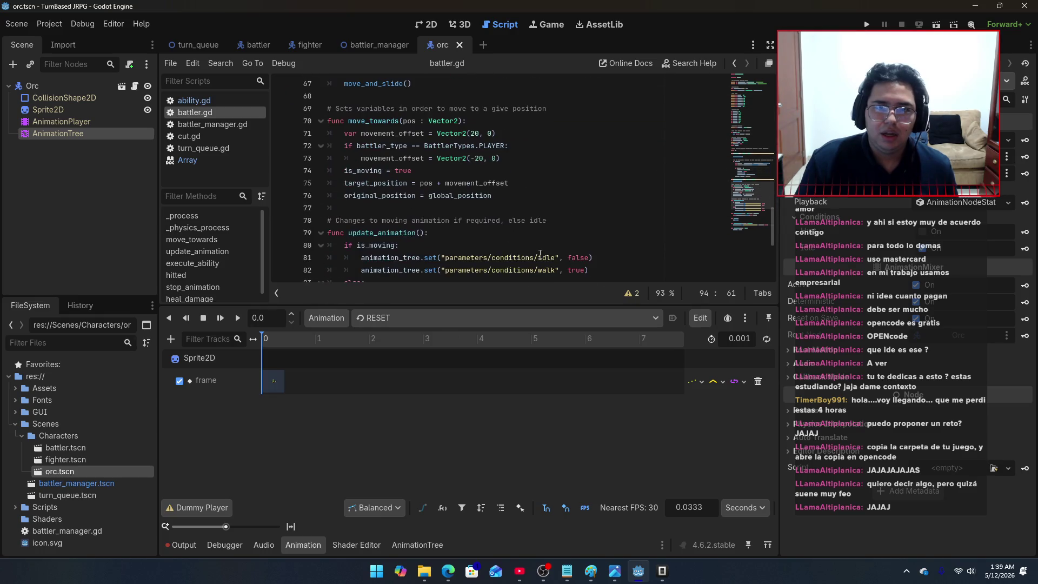
{"action": "scroll", "coordinate": [543, 253], "scroll_direction": "down", "scroll_amount": 3}
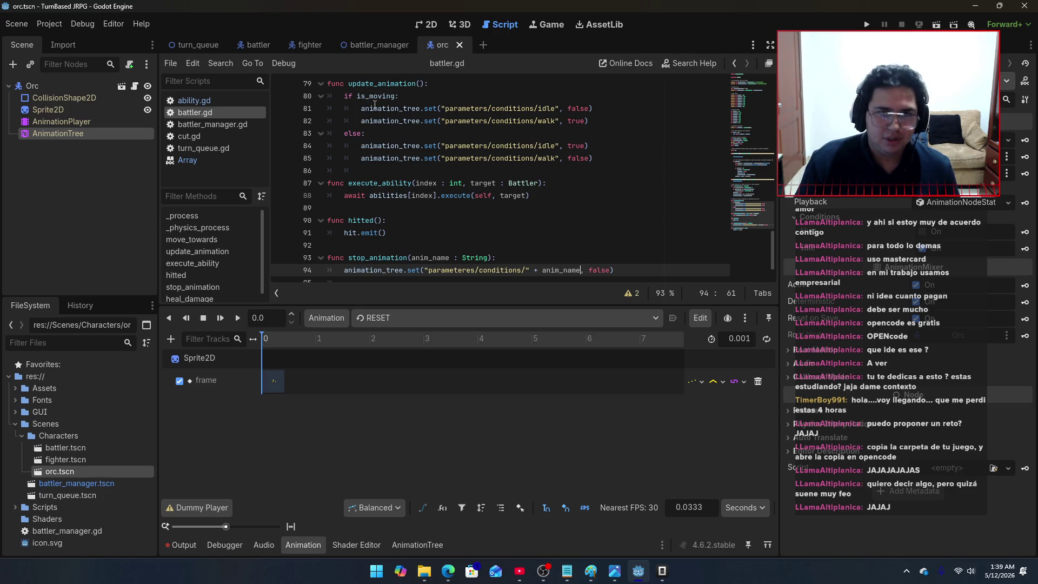
{"action": "left_click", "coordinate": [307, 44]}
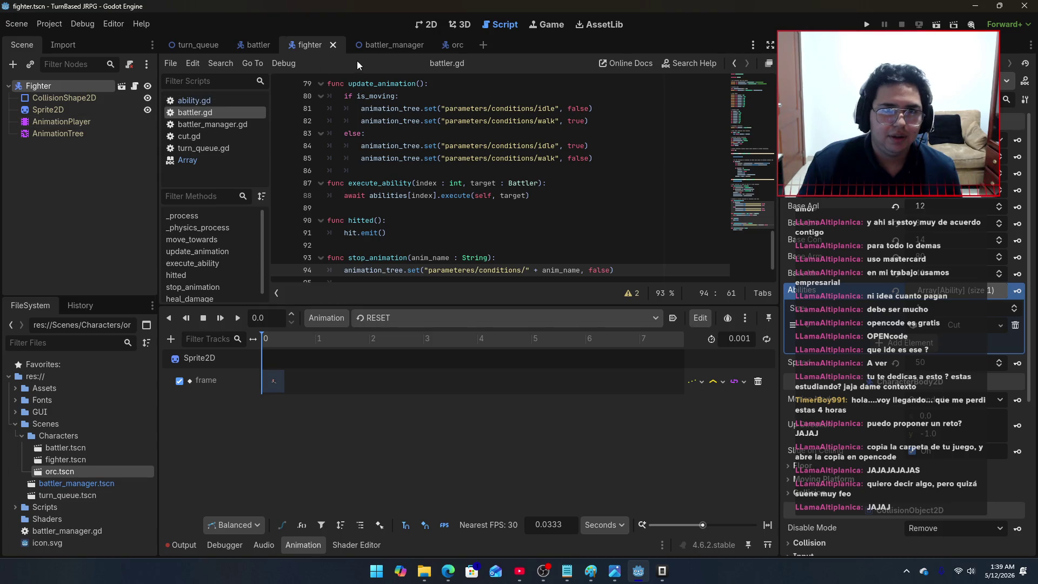
{"action": "left_click", "coordinate": [352, 48]}
{"action": "left_click", "coordinate": [57, 134]}
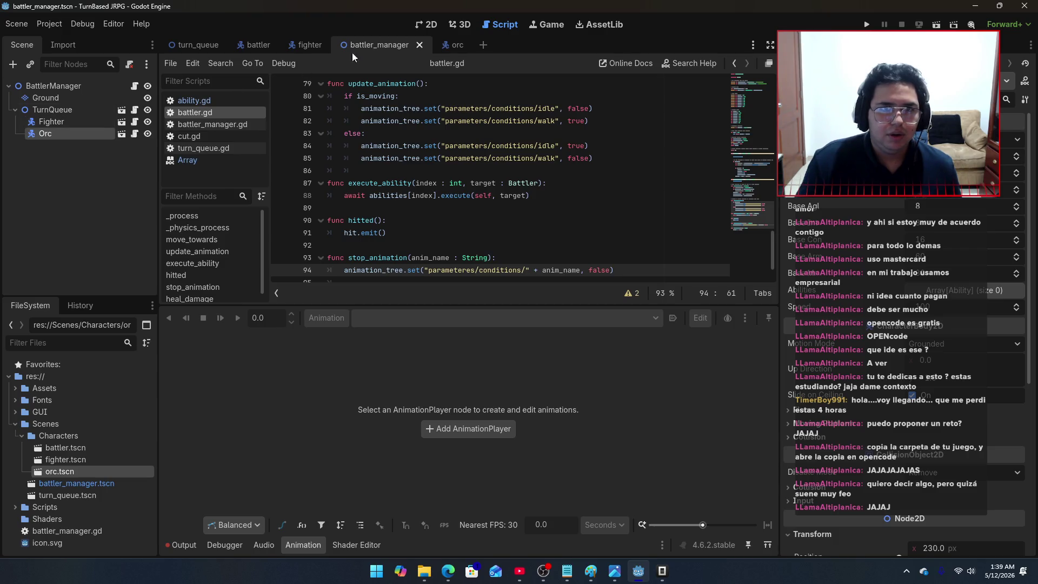
{"action": "left_click", "coordinate": [454, 45]}
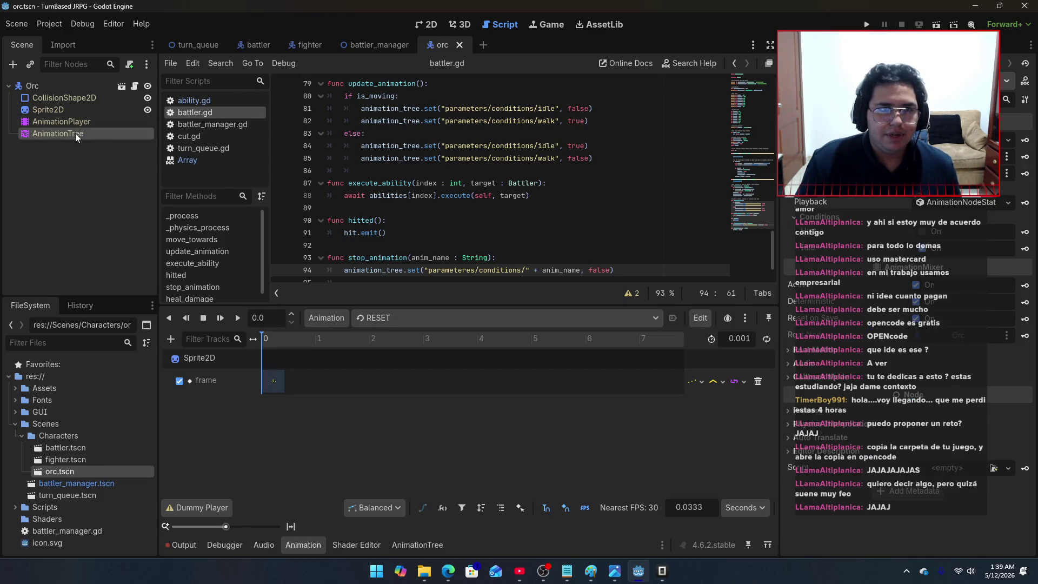
Step: Inspect the orc's Orc_idle and Orc_hurt transitions and their Advance settings in the AnimationTree
{"action": "left_click", "coordinate": [76, 133]}
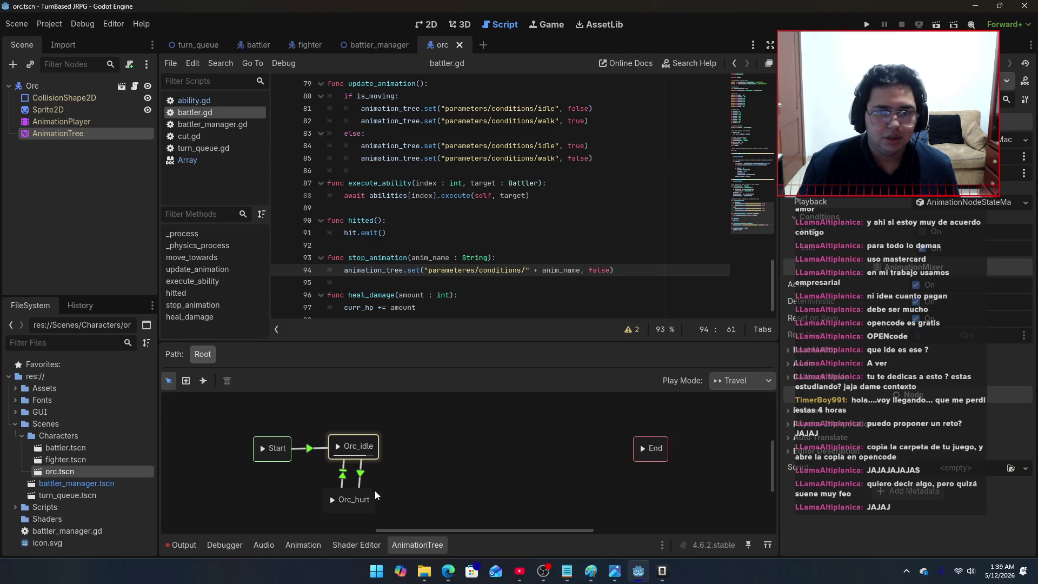
{"action": "left_click", "coordinate": [360, 483]}
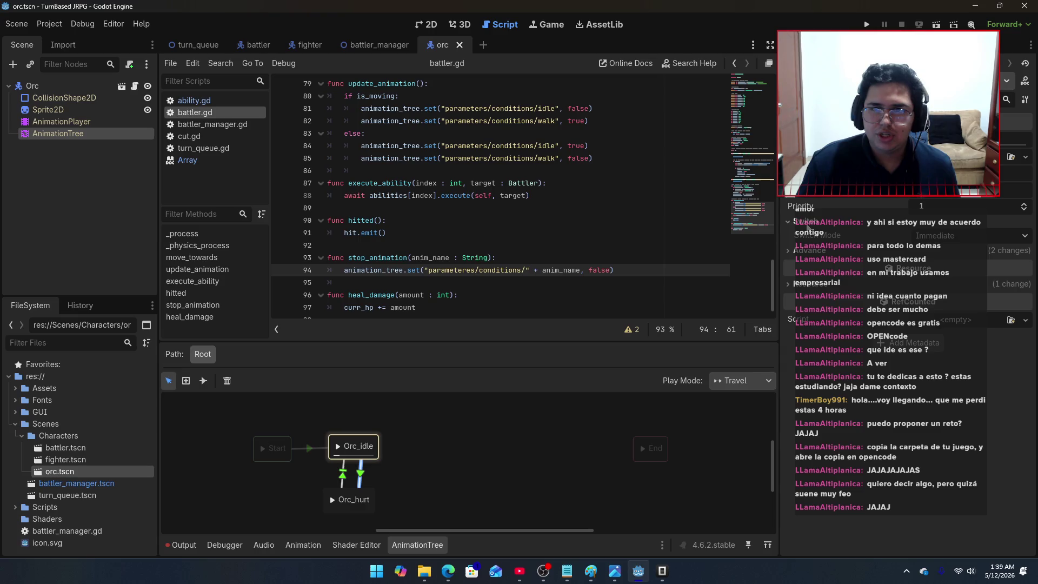
{"action": "left_click", "coordinate": [794, 251]}
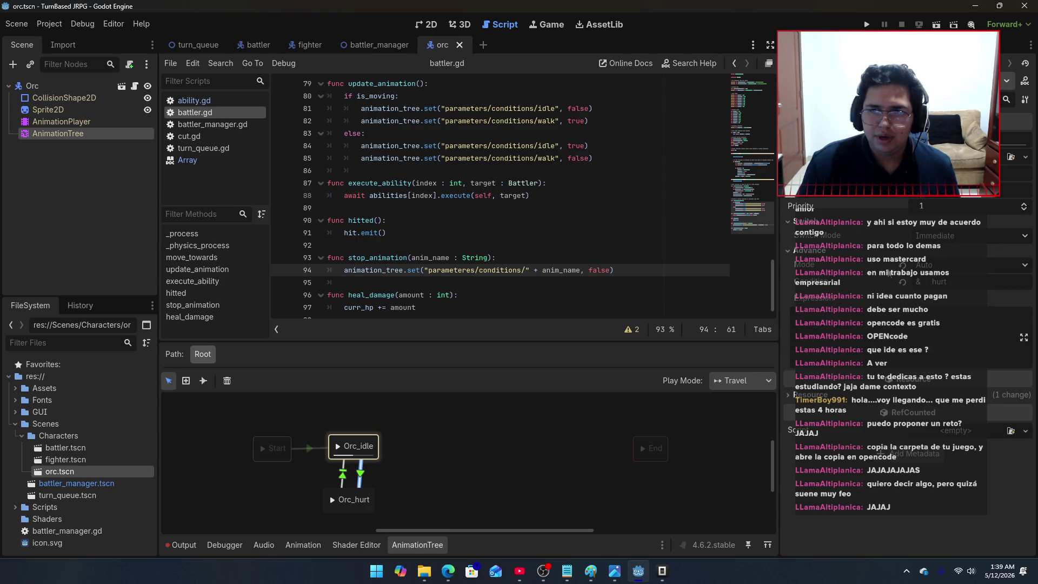
{"action": "left_click", "coordinate": [343, 479]}
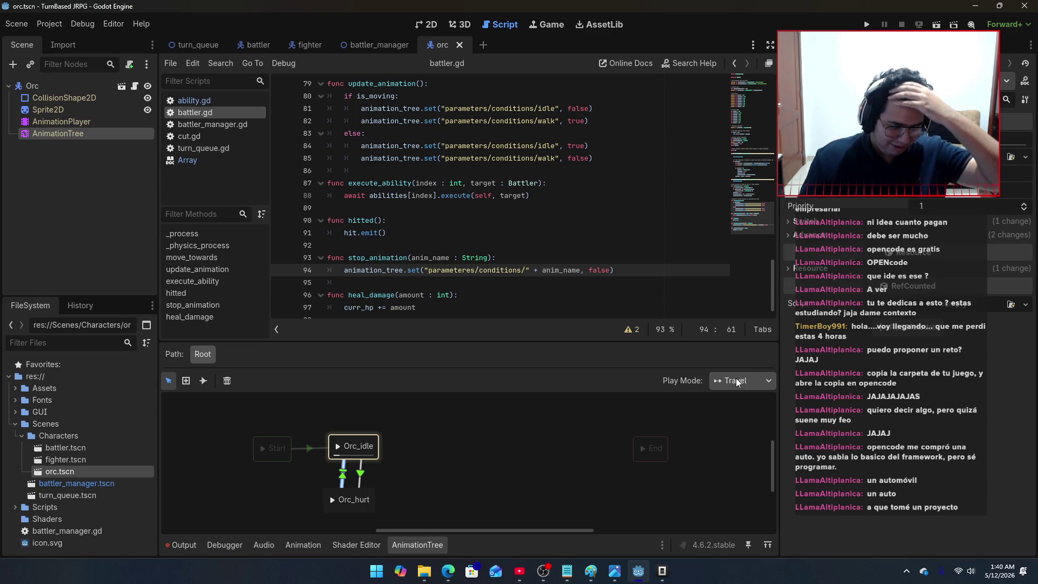
Step: Continue the prompt with 'una funcion stop_animation que es llamada al final de la ejecucion de'
{"action": "key", "text": "alt+Tab"}
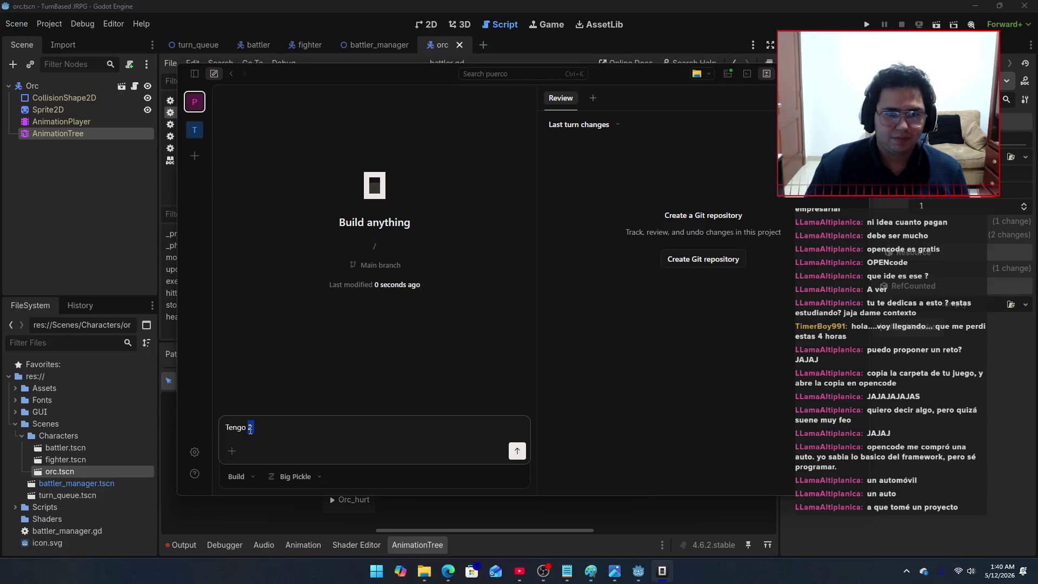
{"action": "type", "text": "una funcion "}
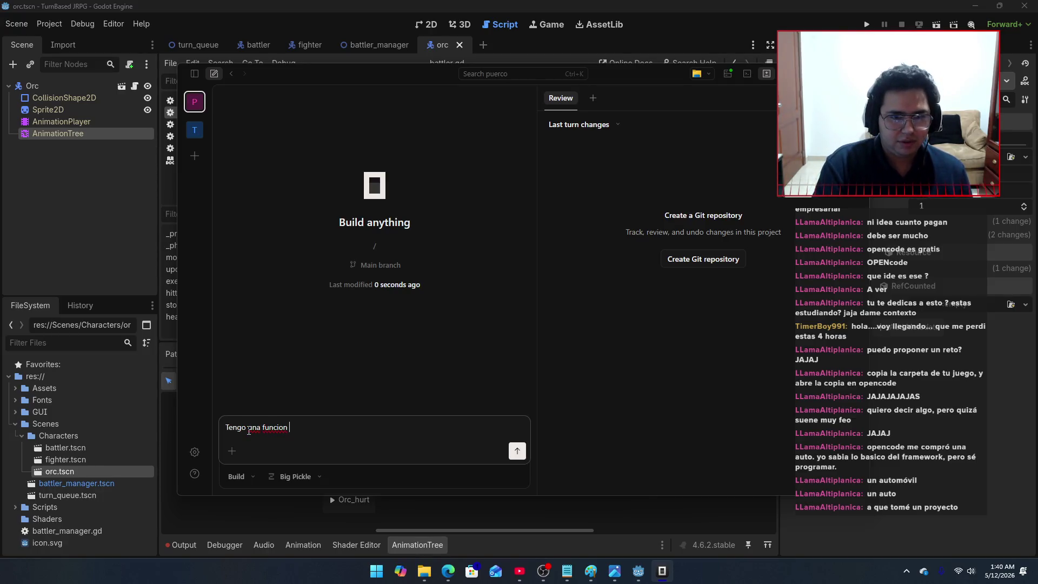
{"action": "type", "text": "stop_animation"}
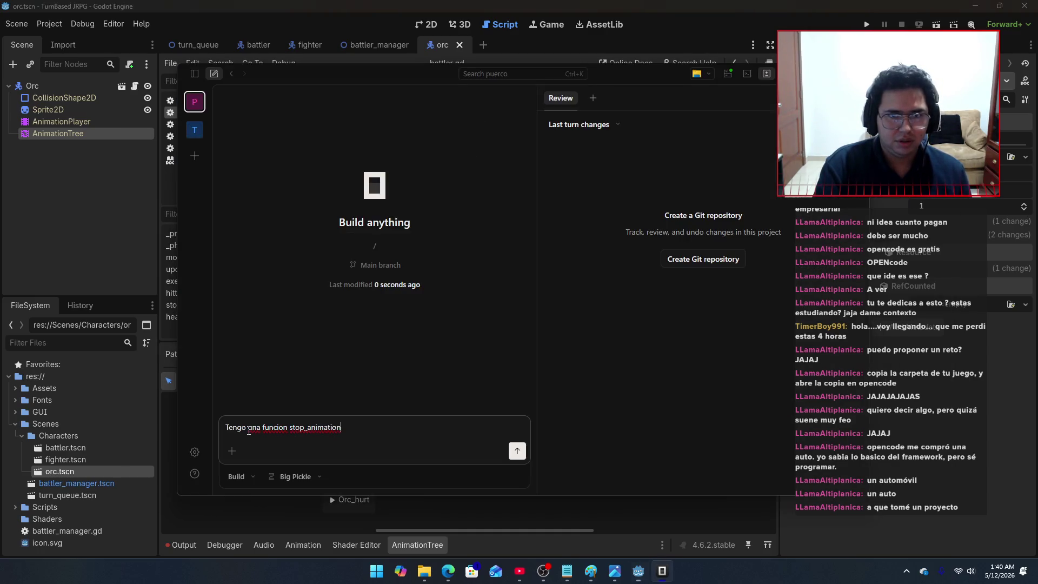
{"action": "type", "text": " que es llamada al final "}
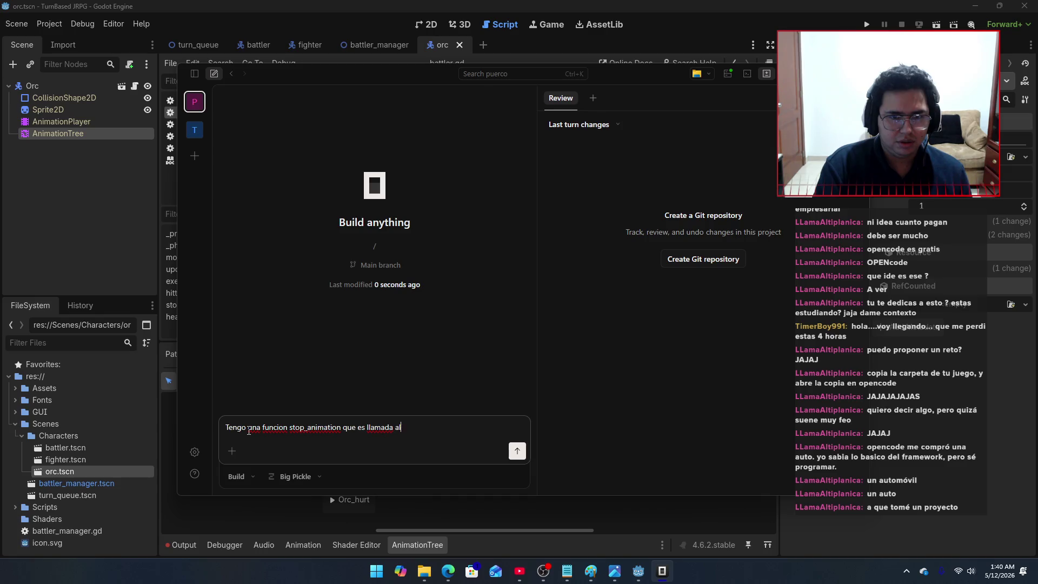
{"action": "type", "text": "de la ej"}
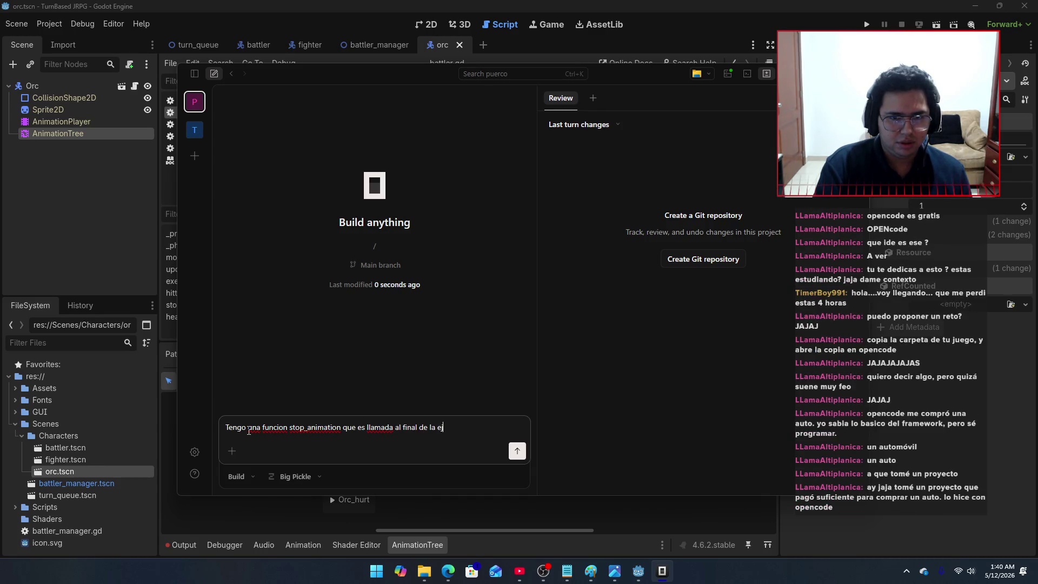
{"action": "type", "text": "ecucion de"}
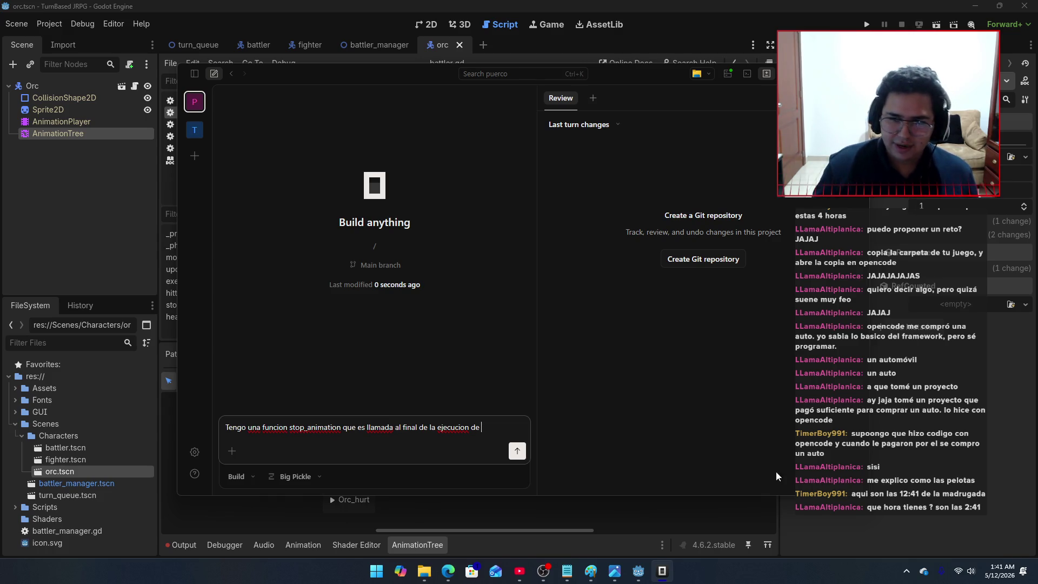
{"action": "left_click", "coordinate": [998, 569]}
{"action": "left_click", "coordinate": [998, 568]}
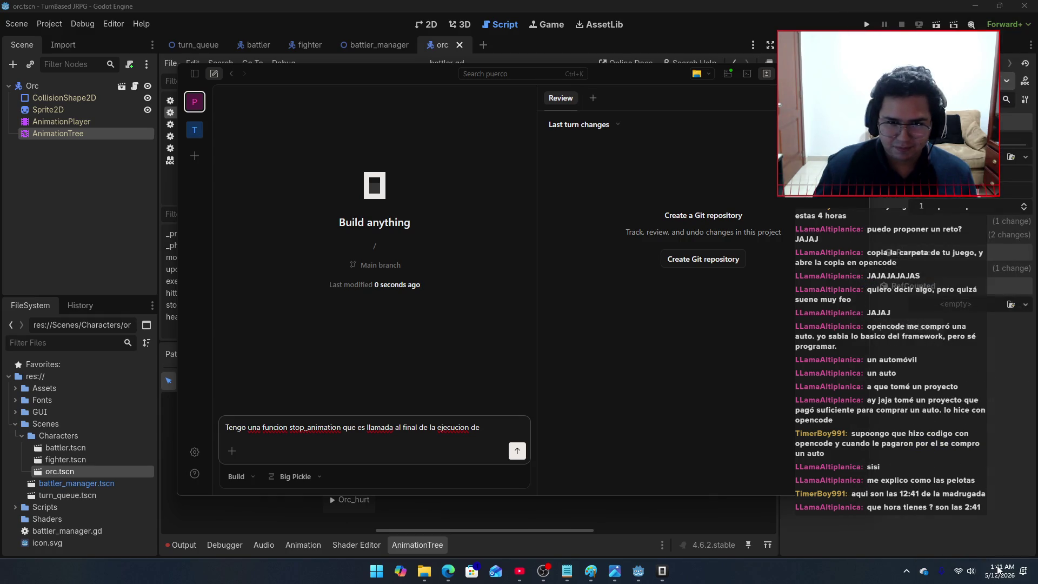
{"action": "left_click", "coordinate": [998, 569]}
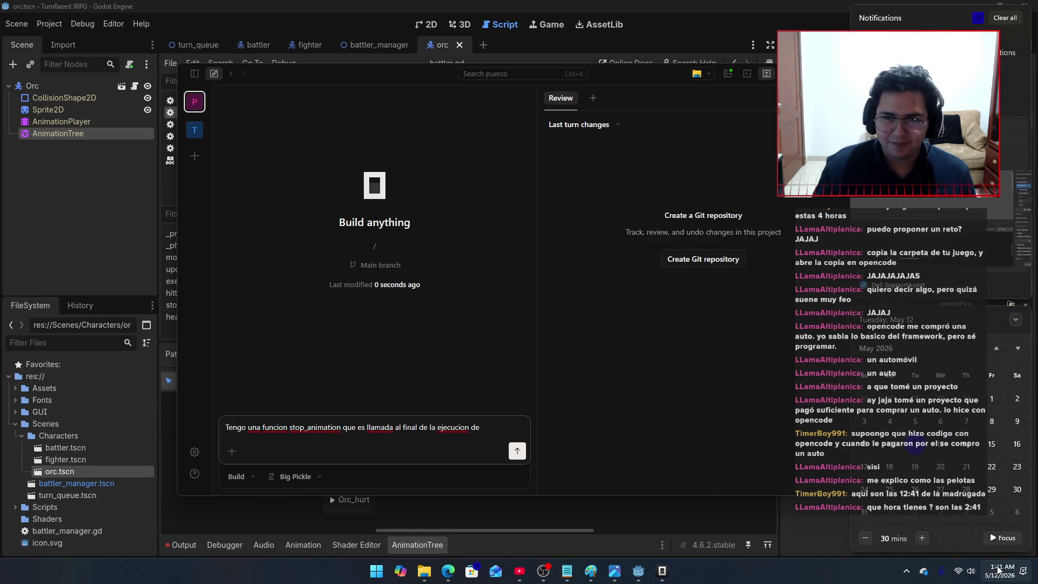
{"action": "left_click", "coordinate": [997, 569]}
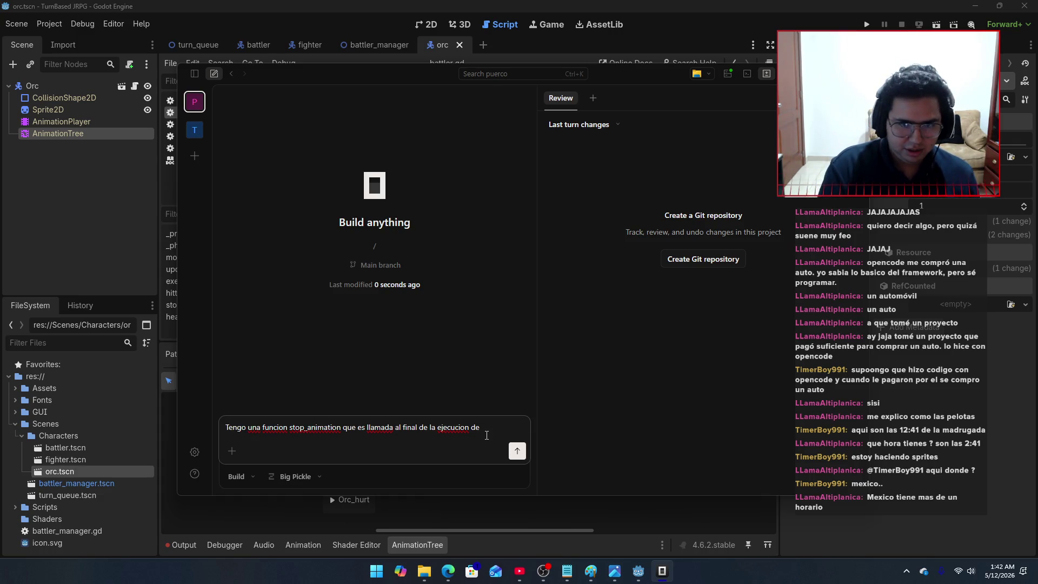
Step: Add 'una animacion de un AnimationPlayer, pero por algun motivo la animacion no para' and switch to Godot
{"action": "type", "text": "una anmi"}
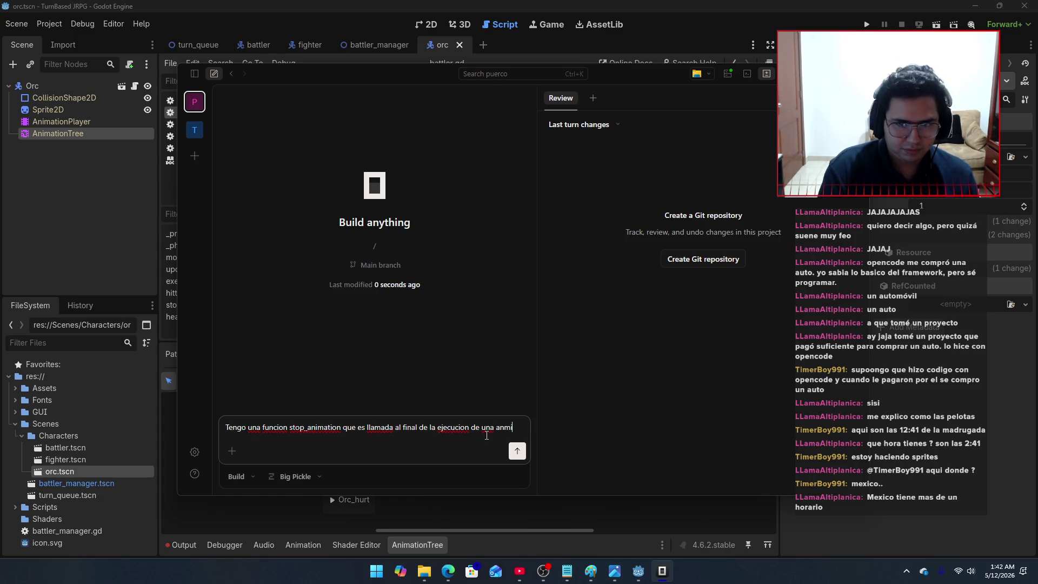
{"action": "key", "text": "BackSpace"}
{"action": "key", "text": "BackSpace"}
{"action": "type", "text": "ima"}
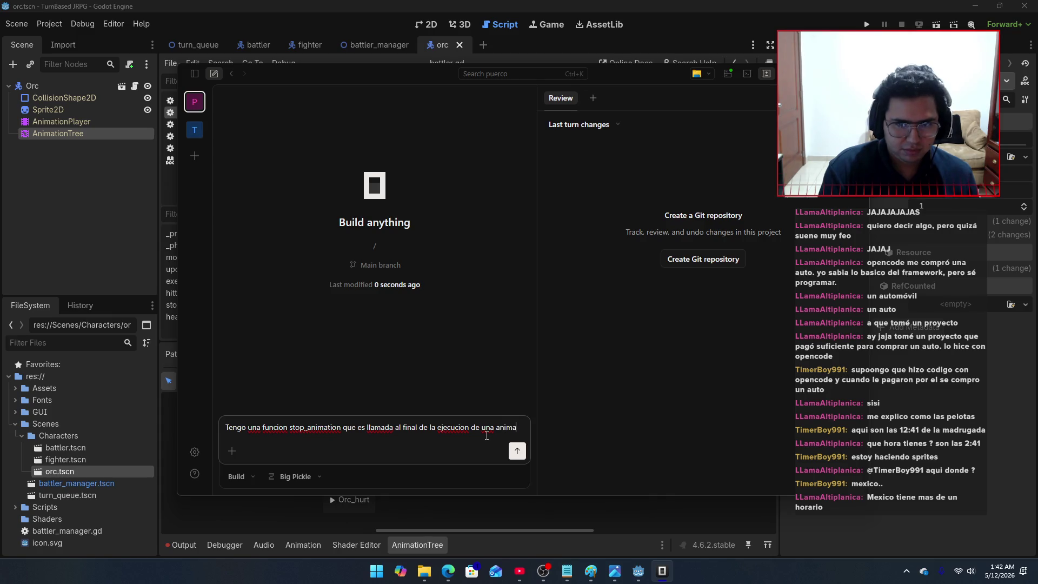
{"action": "type", "text": "cion de un Ani"}
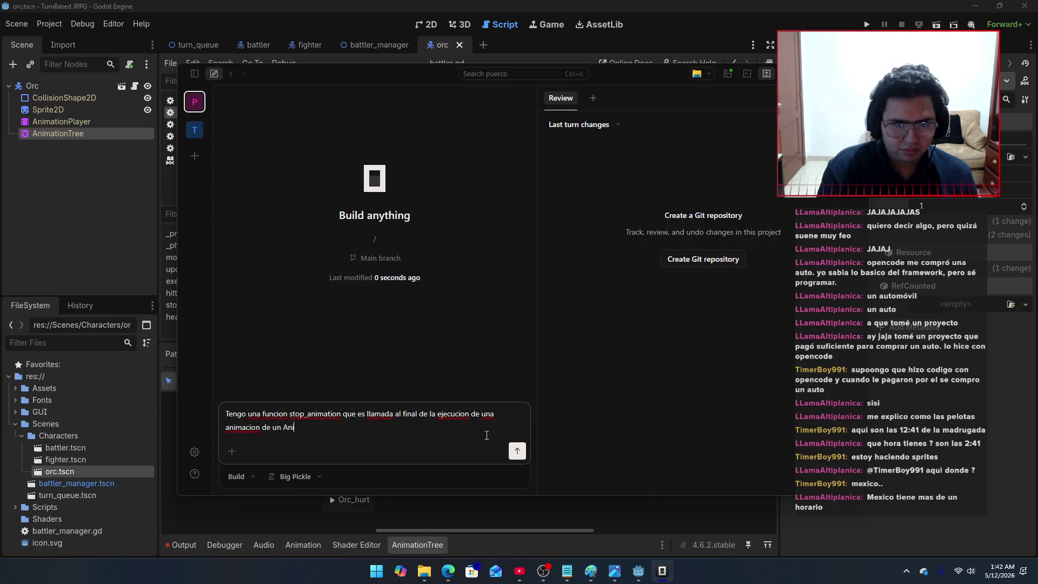
{"action": "type", "text": "mationPlayher"}
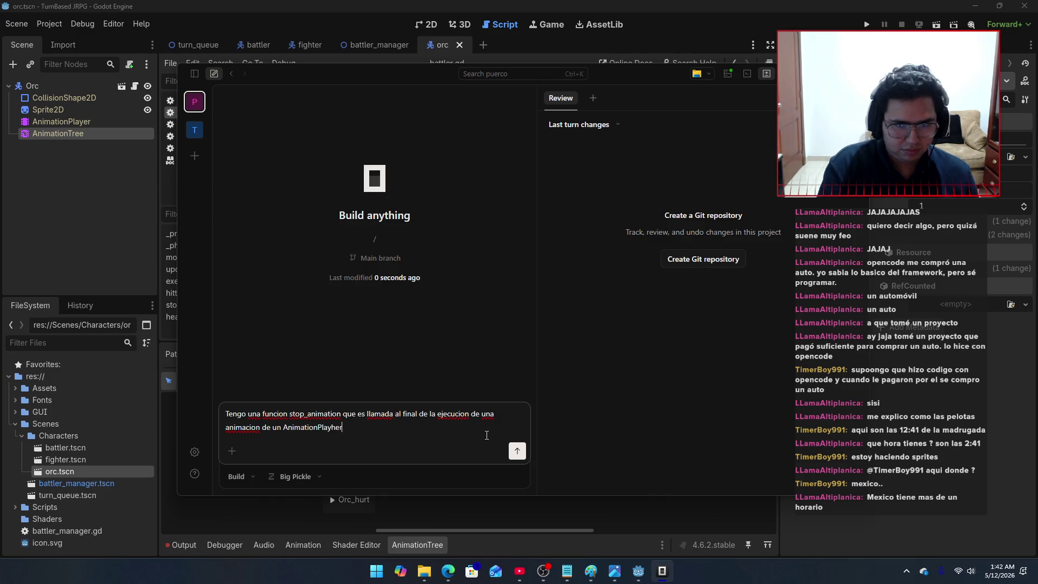
{"action": "key", "text": "BackSpace"}
{"action": "key", "text": "BackSpace"}
{"action": "key", "text": "BackSpace"}
{"action": "type", "text": "er, pero por al"}
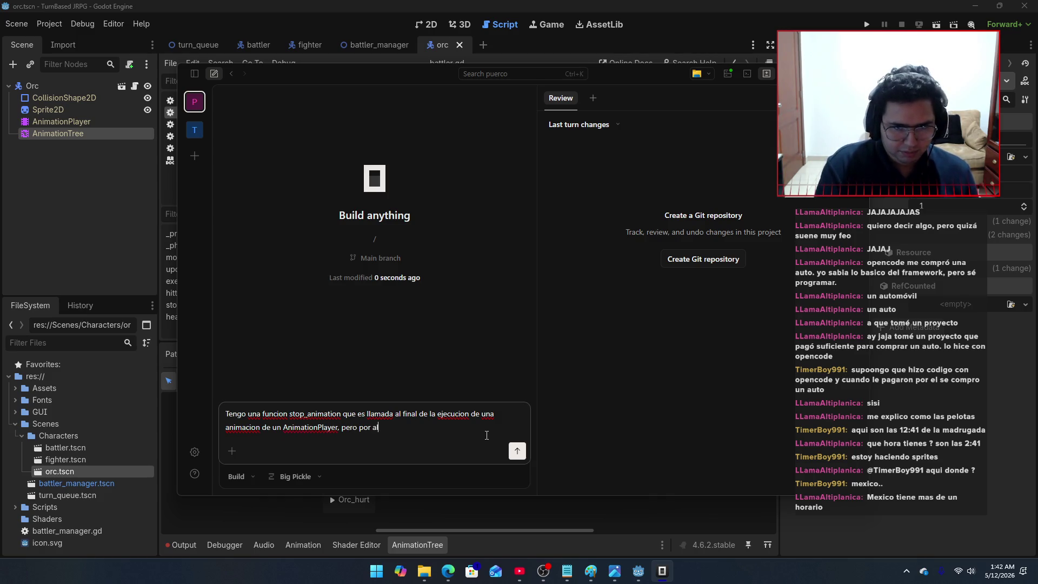
{"action": "type", "text": "gun motivo la "}
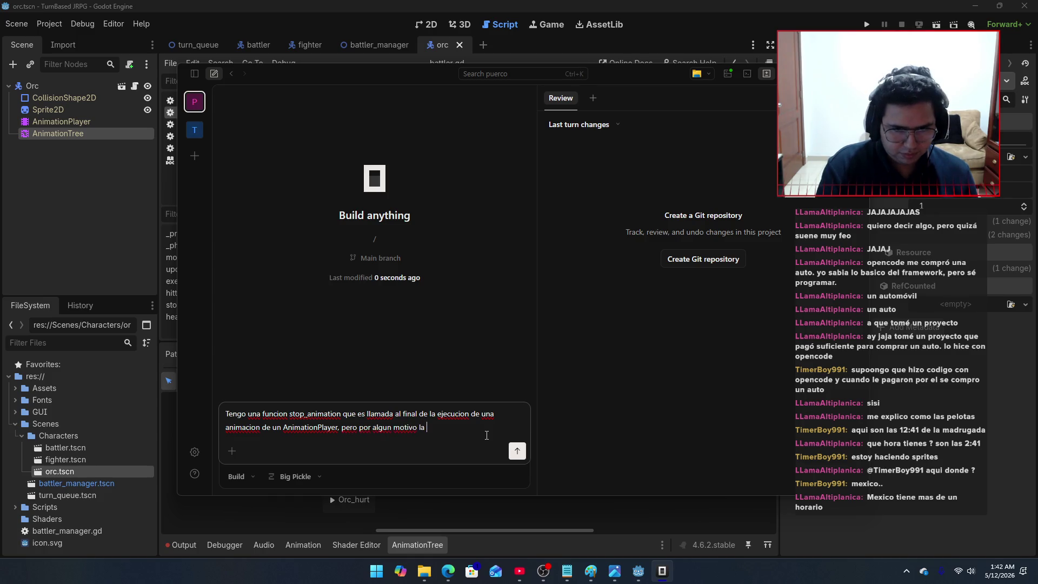
{"action": "type", "text": "animacion no par"}
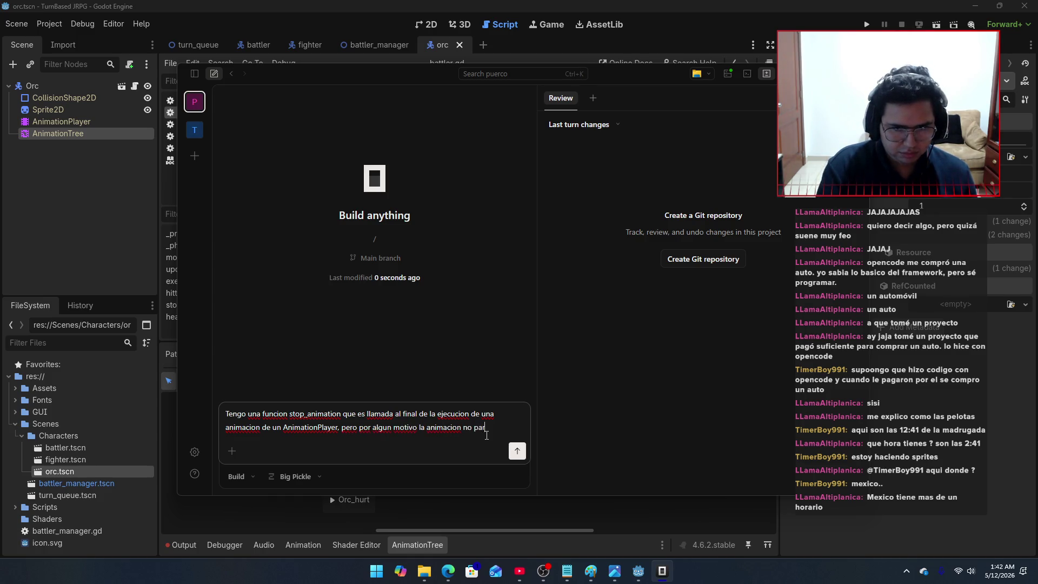
{"action": "type", "text": "a."}
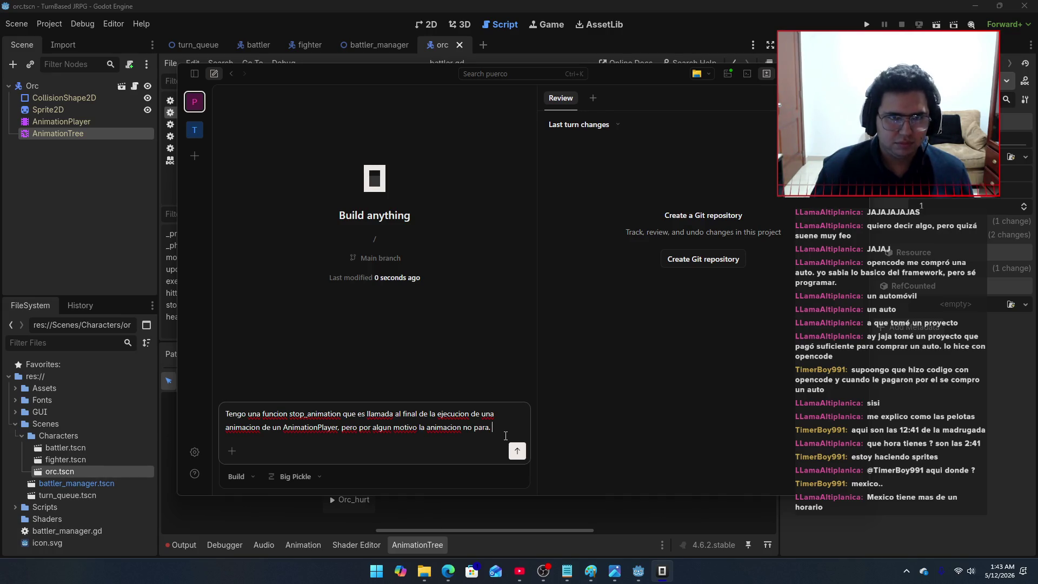
{"action": "key", "text": "alt+Tab"}
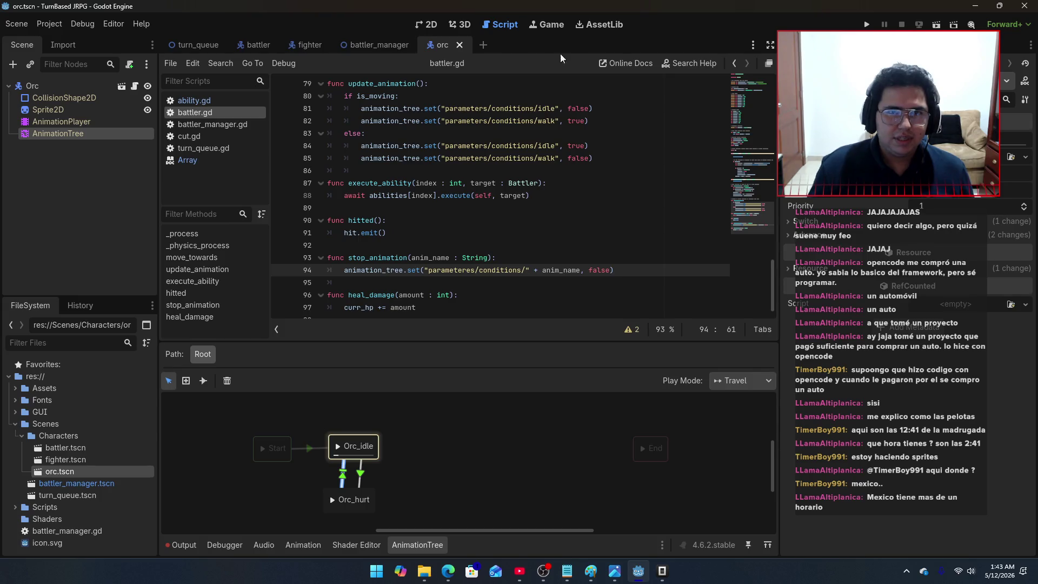
Step: Run the game with F5 to reproduce the orc bug, stop it, and resume the OpenCode prompt
{"action": "key", "text": "F5"}
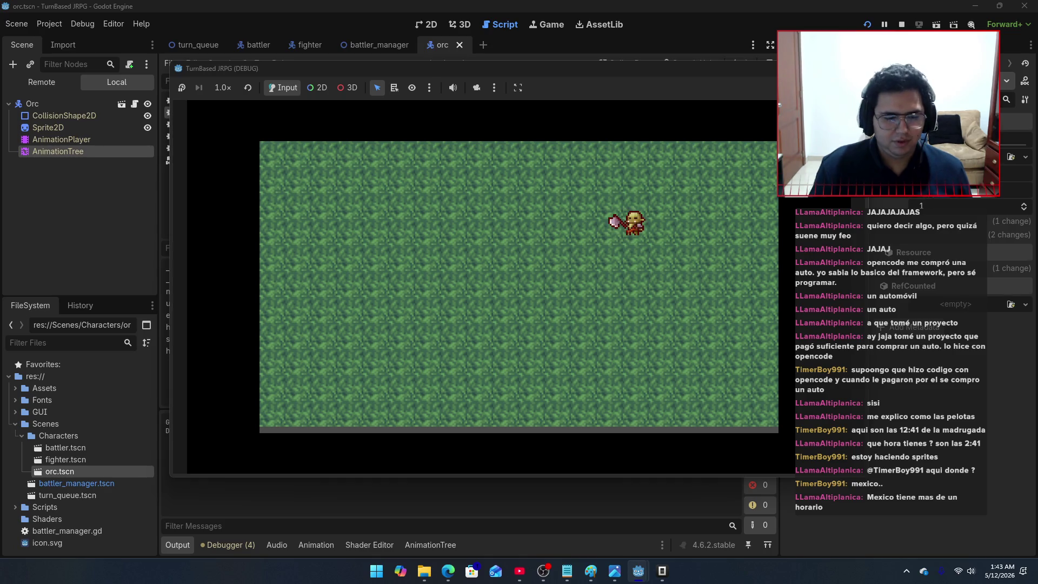
{"action": "key", "text": "F8"}
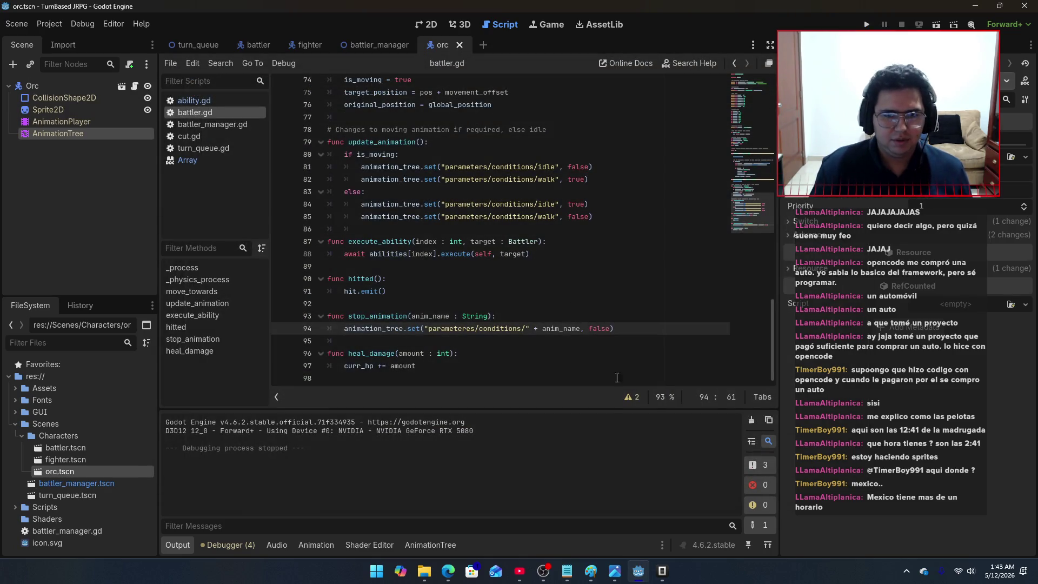
{"action": "key", "text": "alt+Tab"}
{"action": "left_click", "coordinate": [529, 431]}
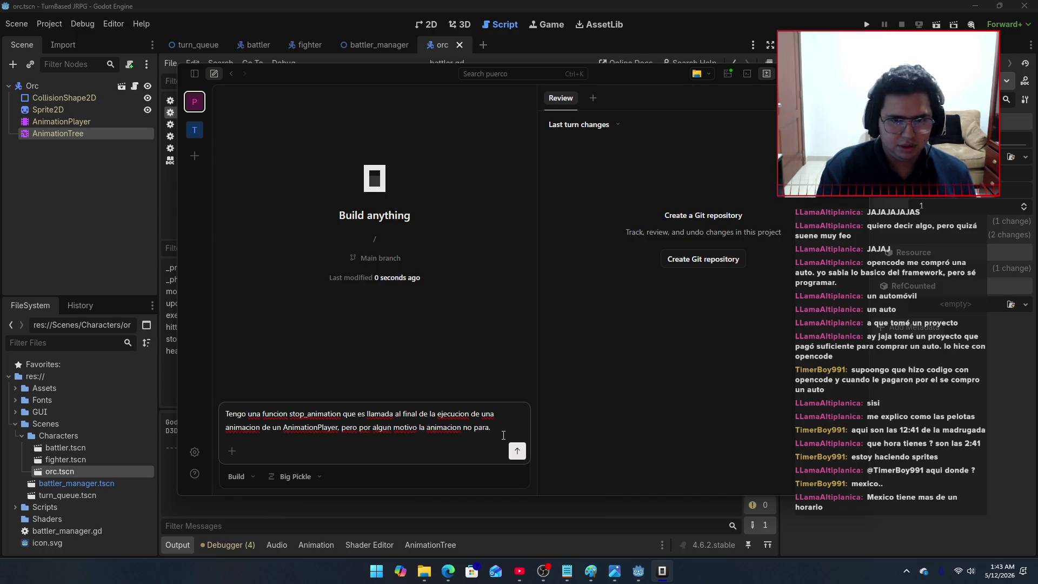
Step: Add that the bug still reproduces and that Cut's execute overshoots the player's original spot, then send the report
{"action": "type", "text": ", se sigue"}
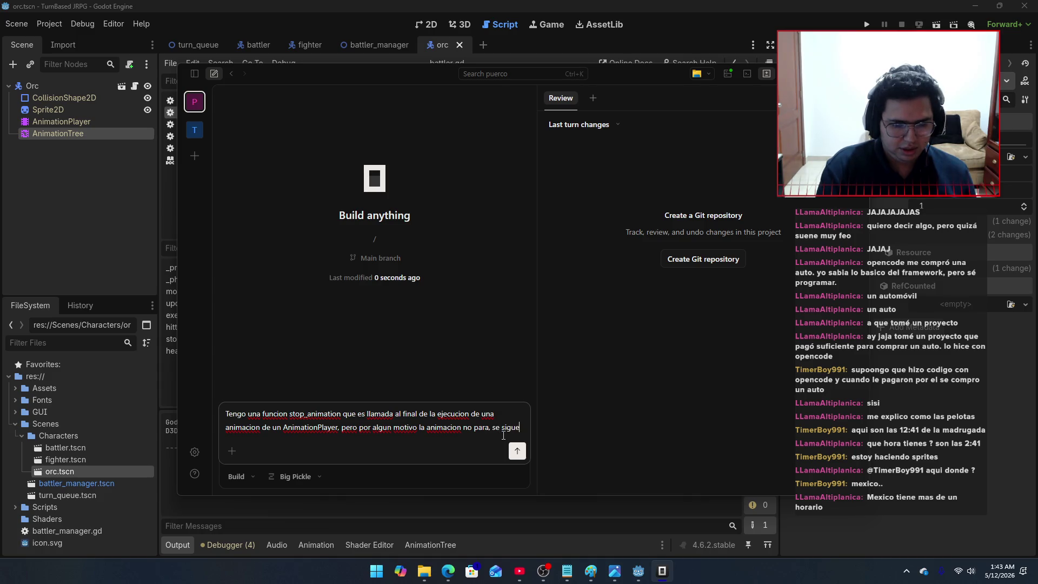
{"action": "type", "text": " reprodu"}
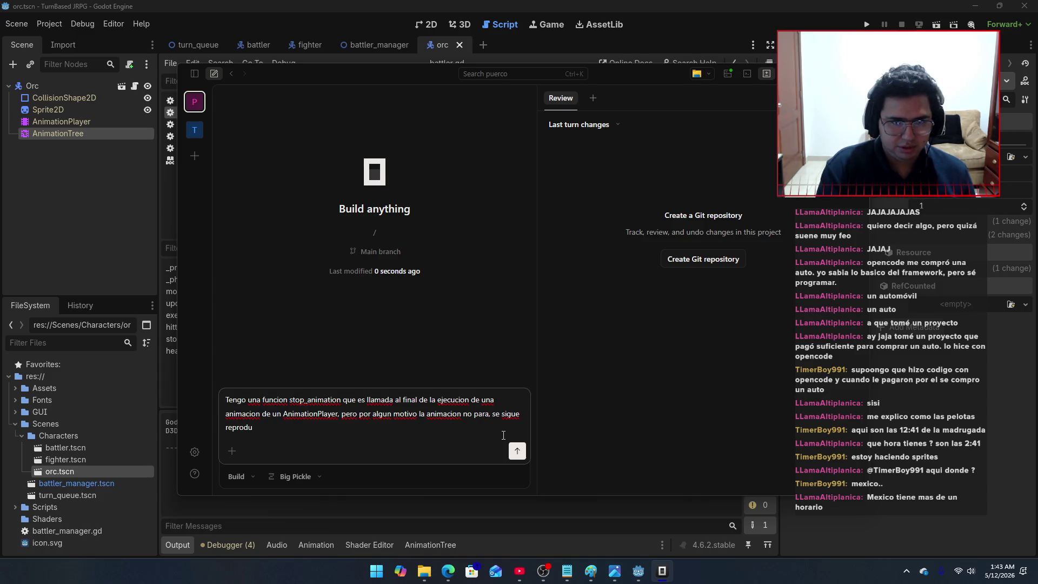
{"action": "type", "text": "ciendo."}
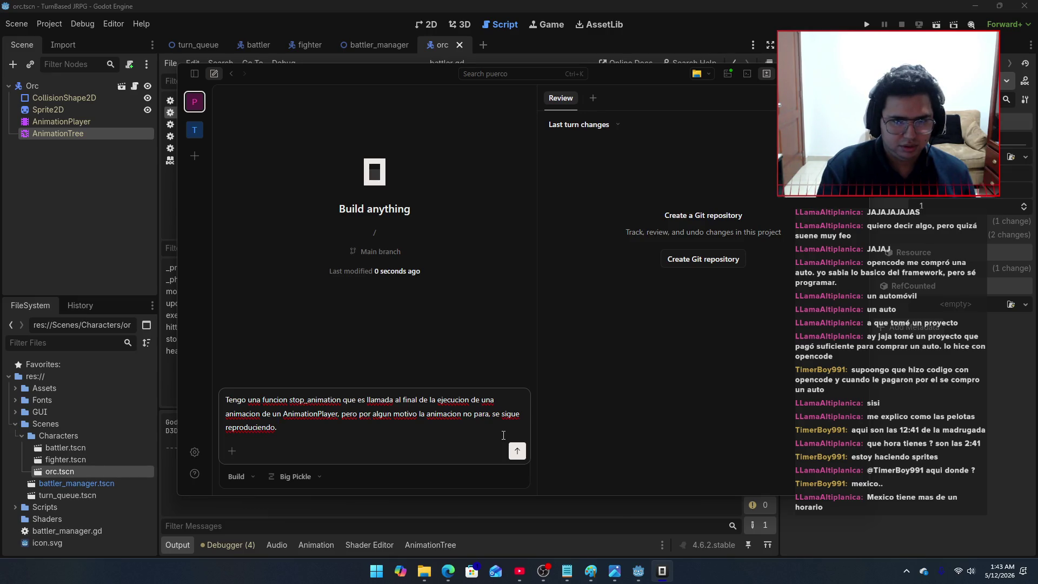
{"action": "type", "text": " Ademas"}
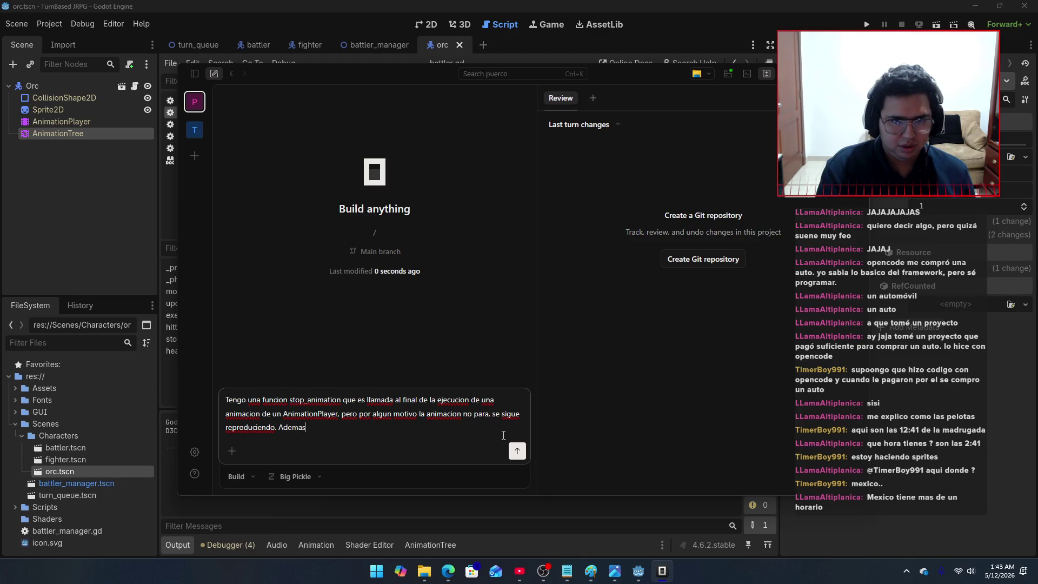
{"action": "type", "text": " de eso, "}
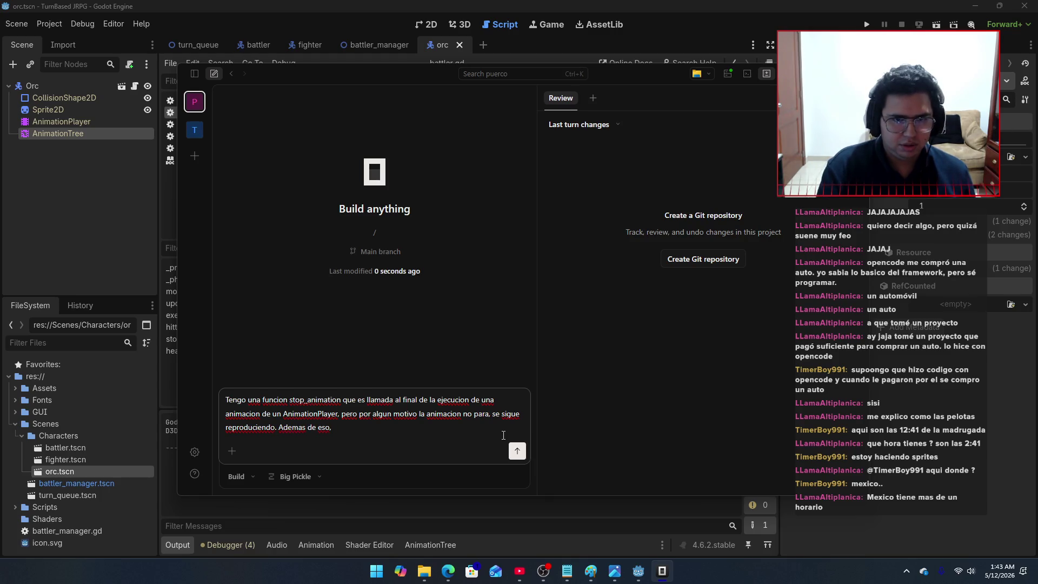
{"action": "type", "text": "cuando el"}
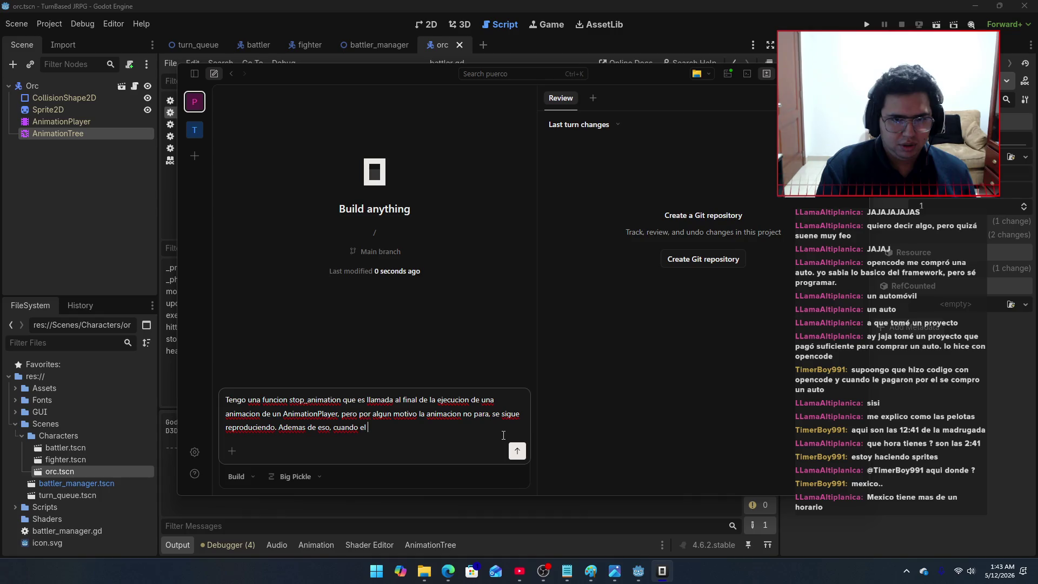
{"action": "key", "text": "BackSpace"}
{"action": "key", "text": "BackSpace"}
{"action": "type", "text": "la funcion "}
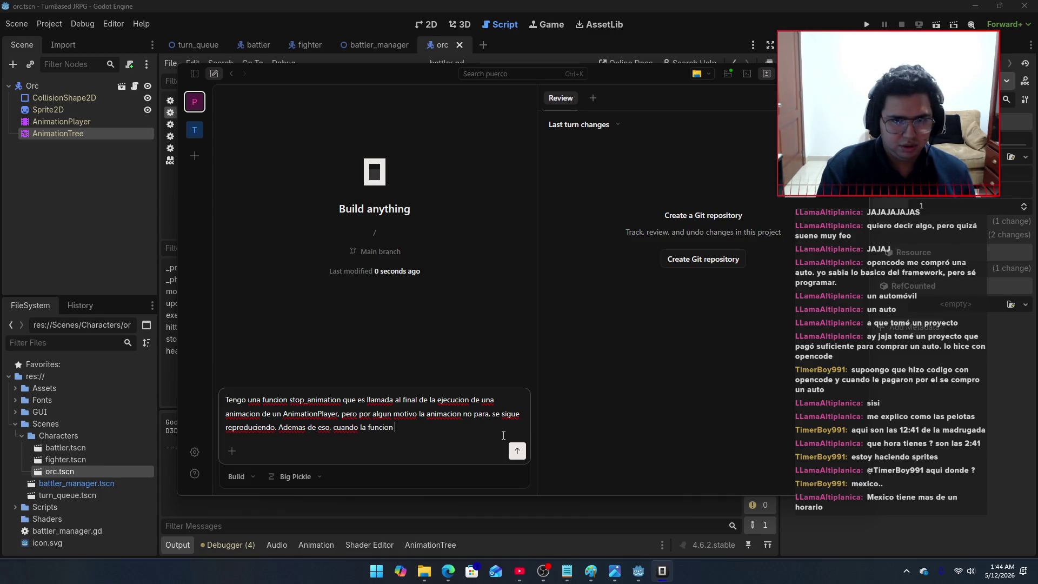
{"action": "type", "text": "execute de "}
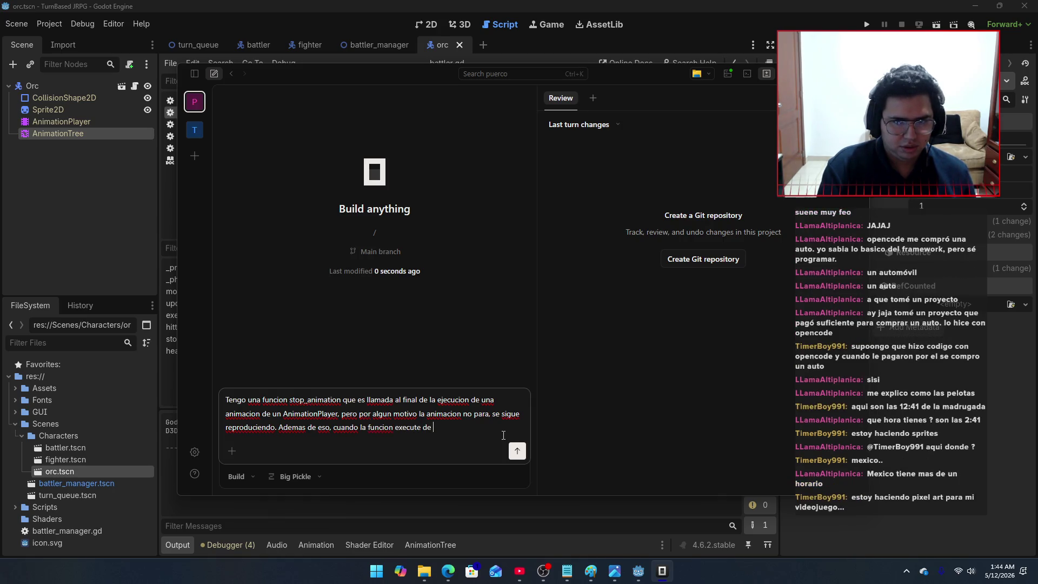
{"action": "type", "text": "Cut "}
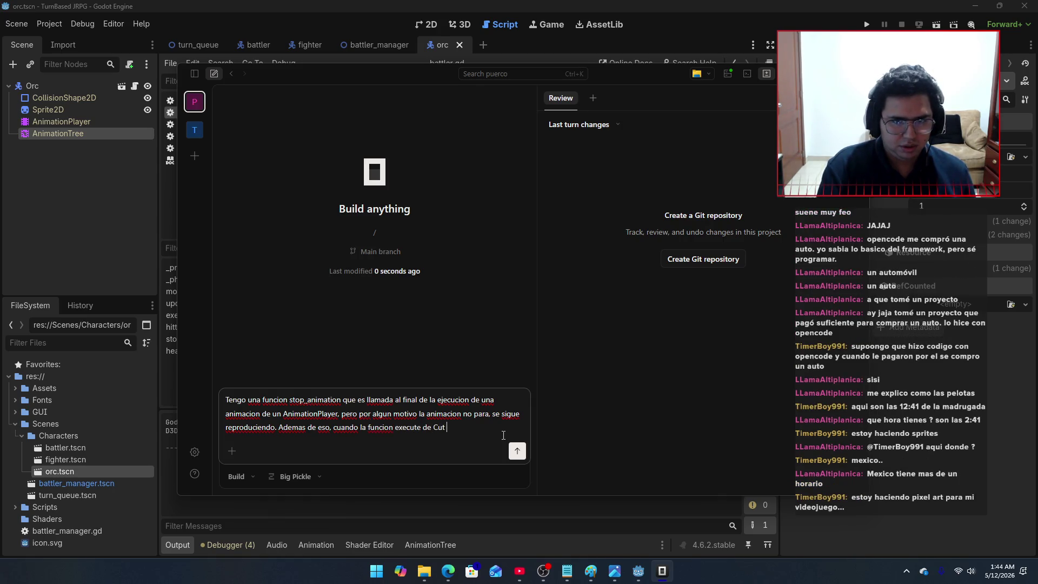
{"action": "type", "text": "llama al re"}
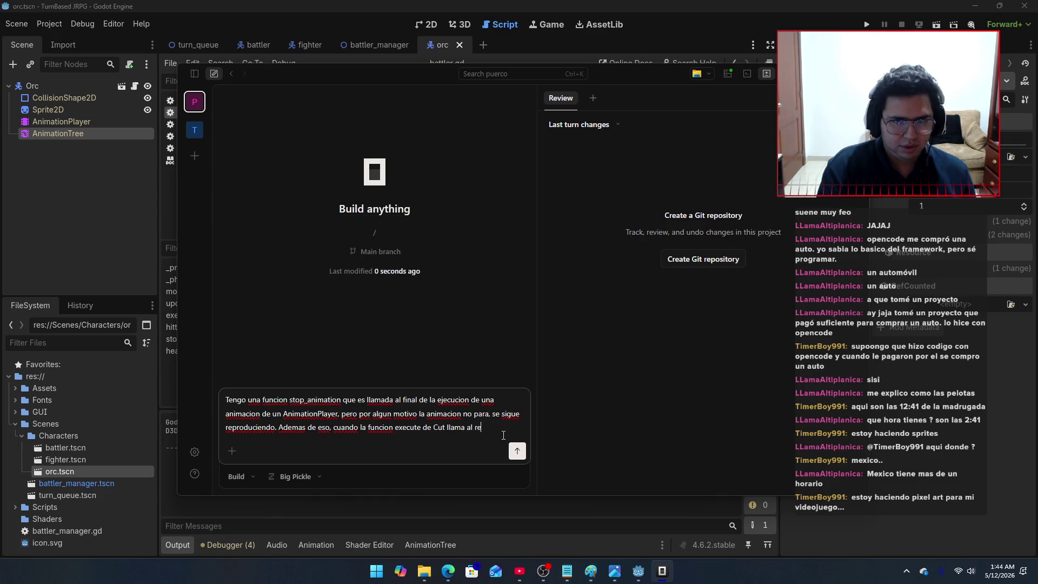
{"action": "type", "text": "greso,"}
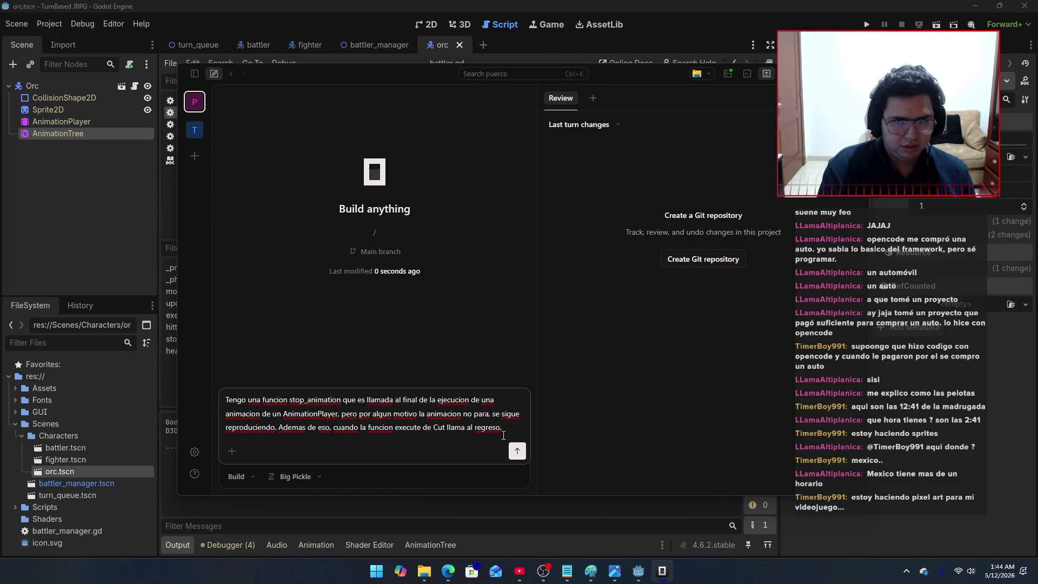
{"action": "key", "text": "BackSpace"}
{"action": "key", "text": "BackSpace"}
{"action": "key", "text": "BackSpace"}
{"action": "type", "text": "o a"}
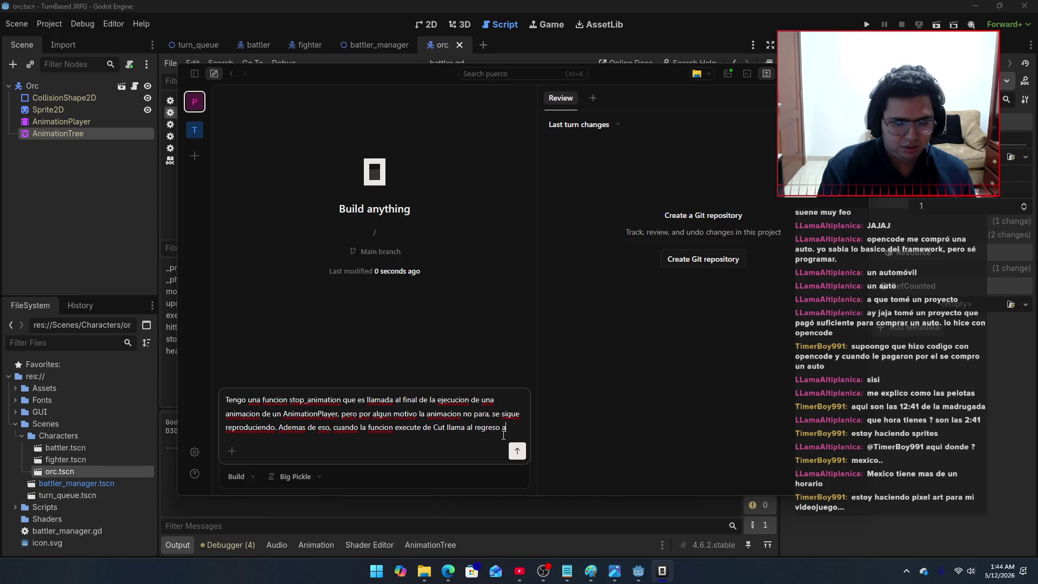
{"action": "type", "text": "l lugar origina"}
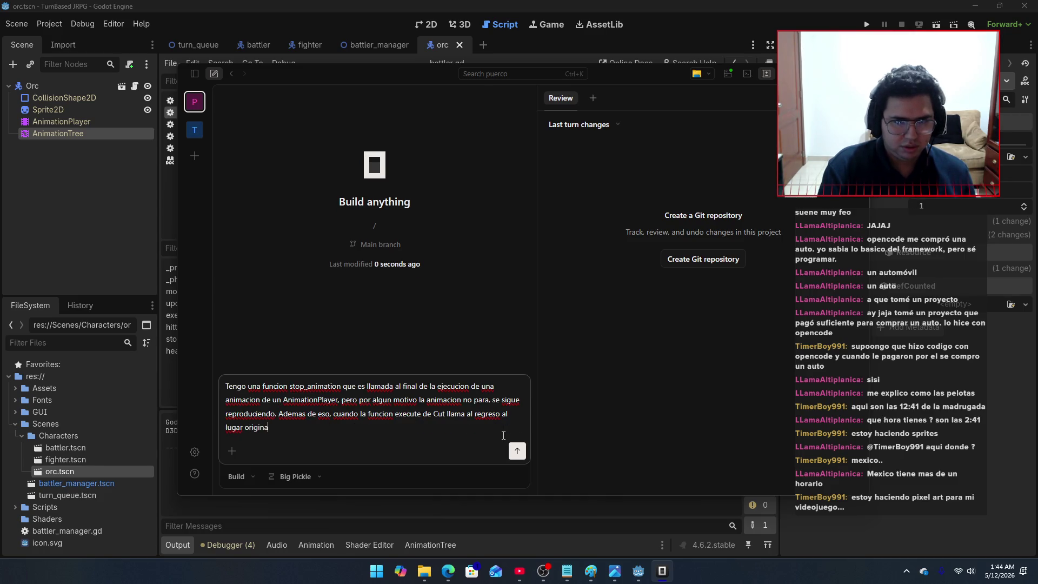
{"action": "type", "text": "l, el jugador no para "}
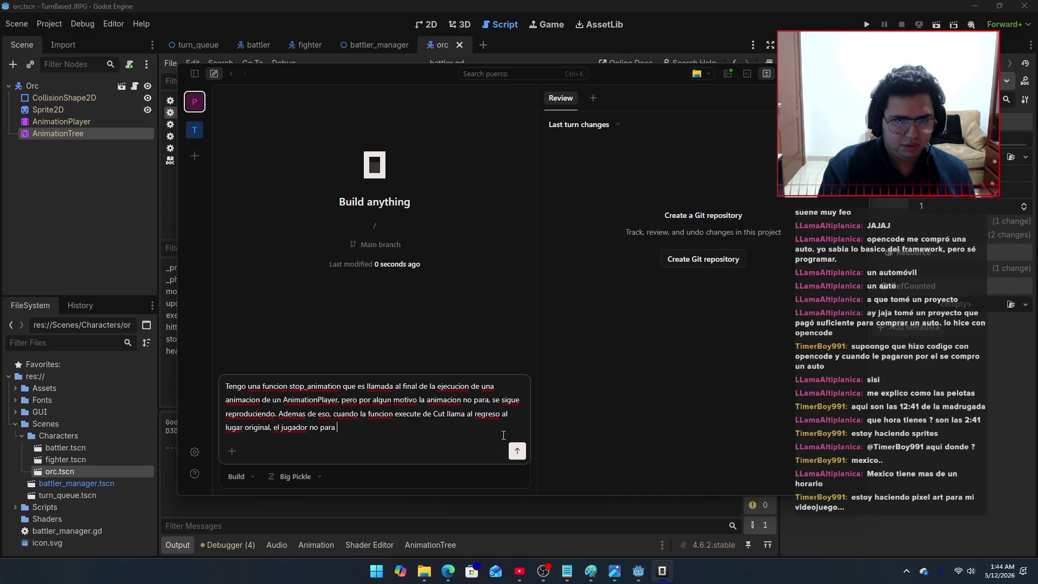
{"action": "type", "text": "en donde debe y se va de"}
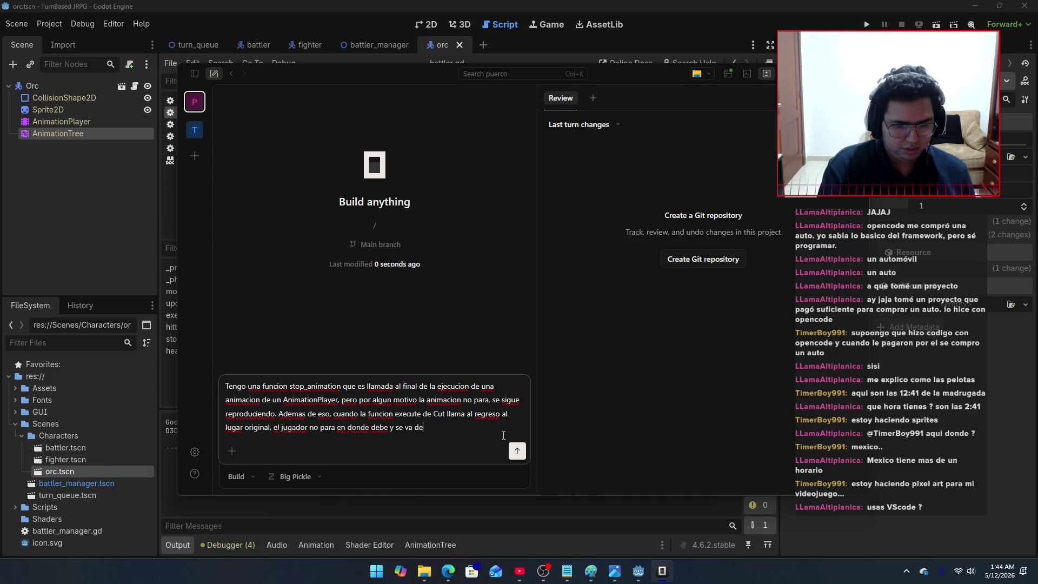
{"action": "type", "text": " largo."}
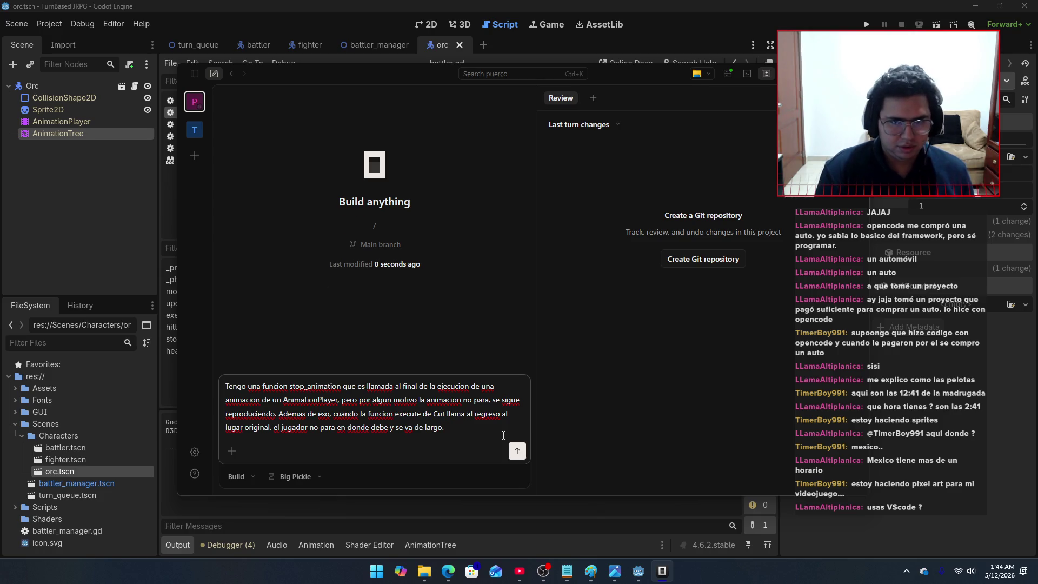
{"action": "key", "text": "Return"}
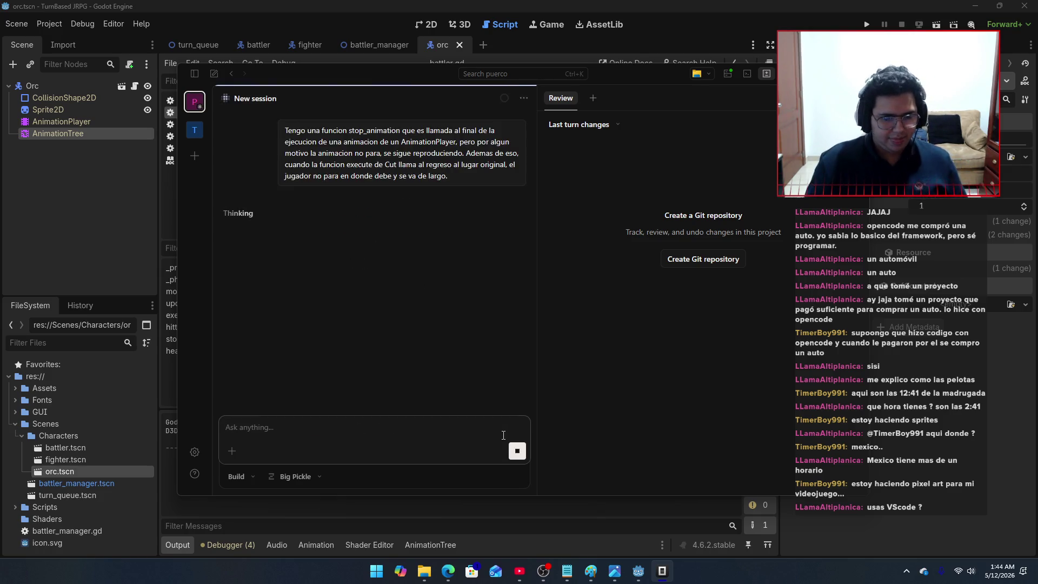
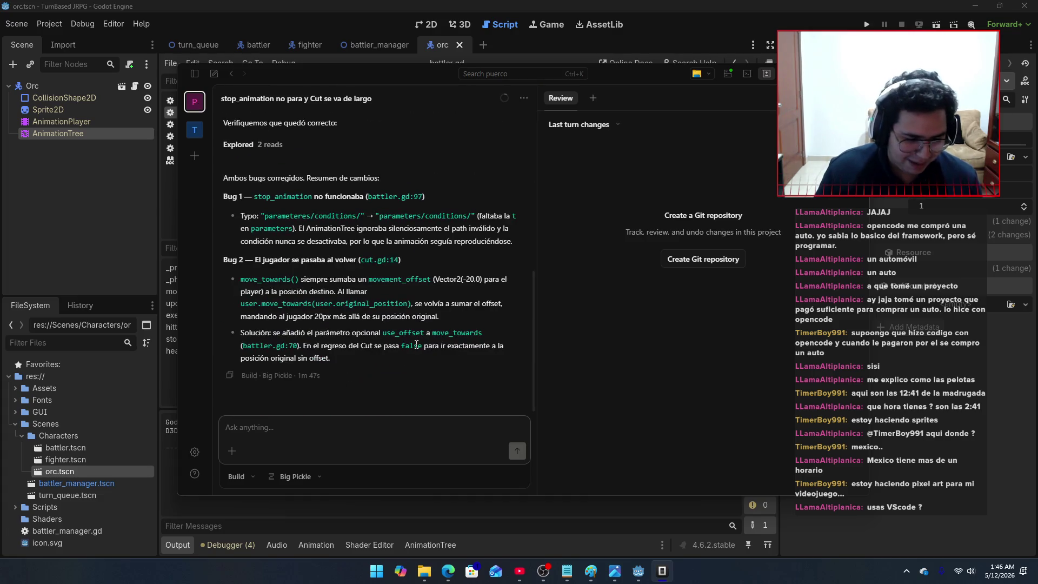
Step: Reread OpenCode's two-bug report, then return to the battler.gd script in Godot
{"action": "scroll", "coordinate": [410, 339], "scroll_direction": "up", "scroll_amount": 10}
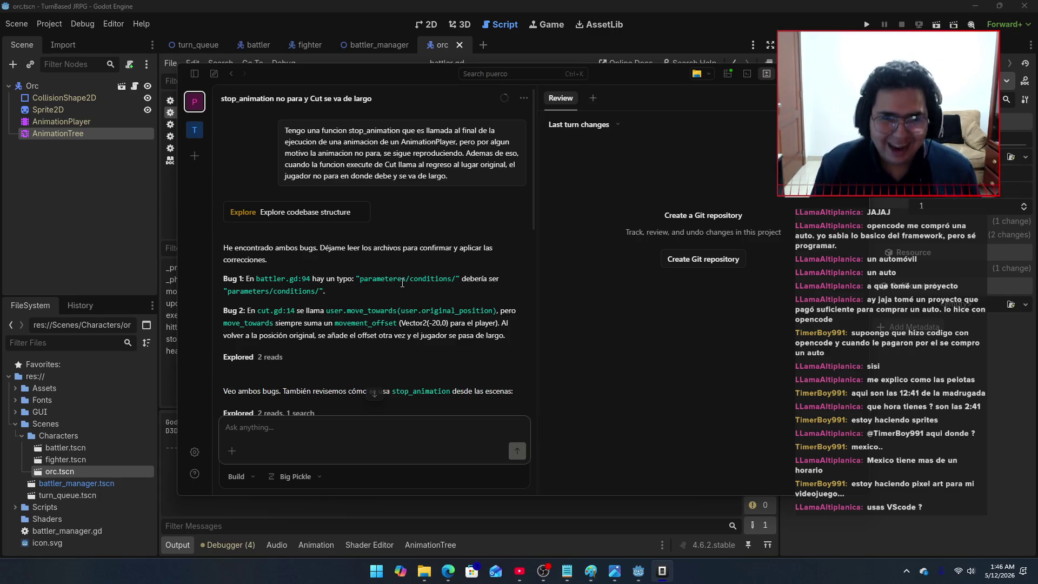
{"action": "key", "text": "alt+Tab"}
{"action": "key", "text": "alt+Tab"}
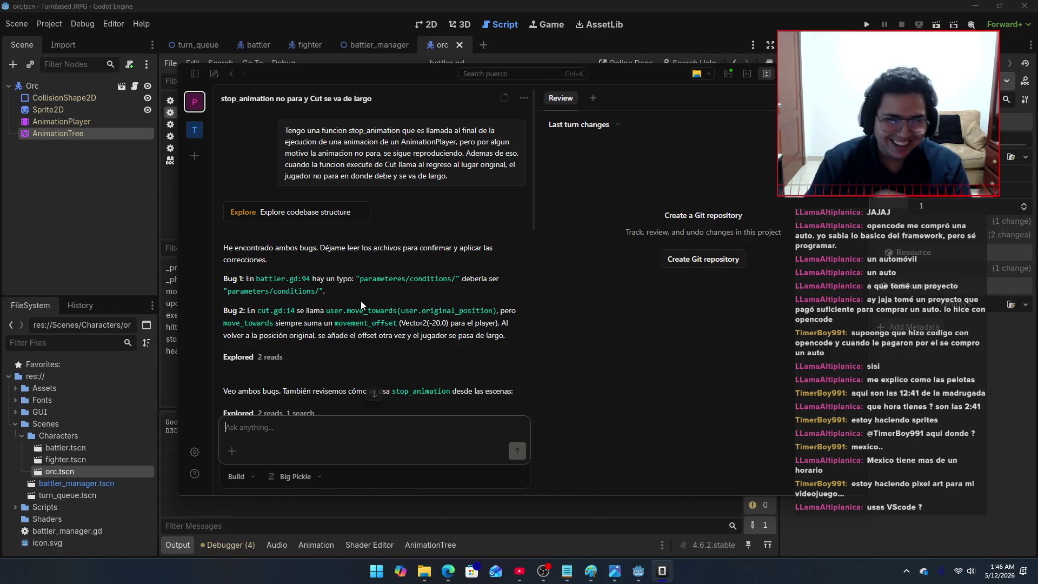
{"action": "scroll", "coordinate": [329, 299], "scroll_direction": "down", "scroll_amount": 1}
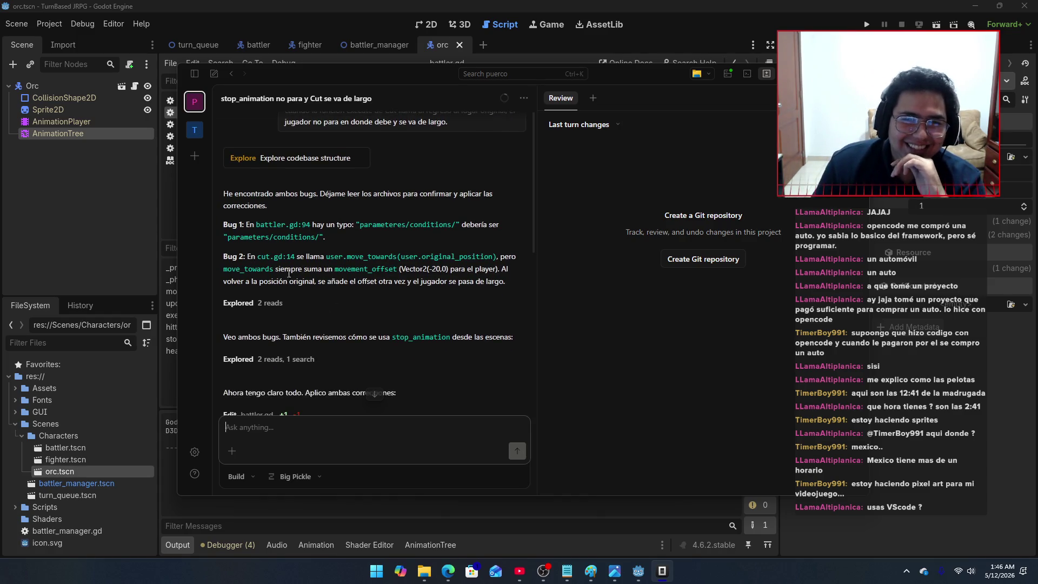
{"action": "key", "text": "alt+Tab"}
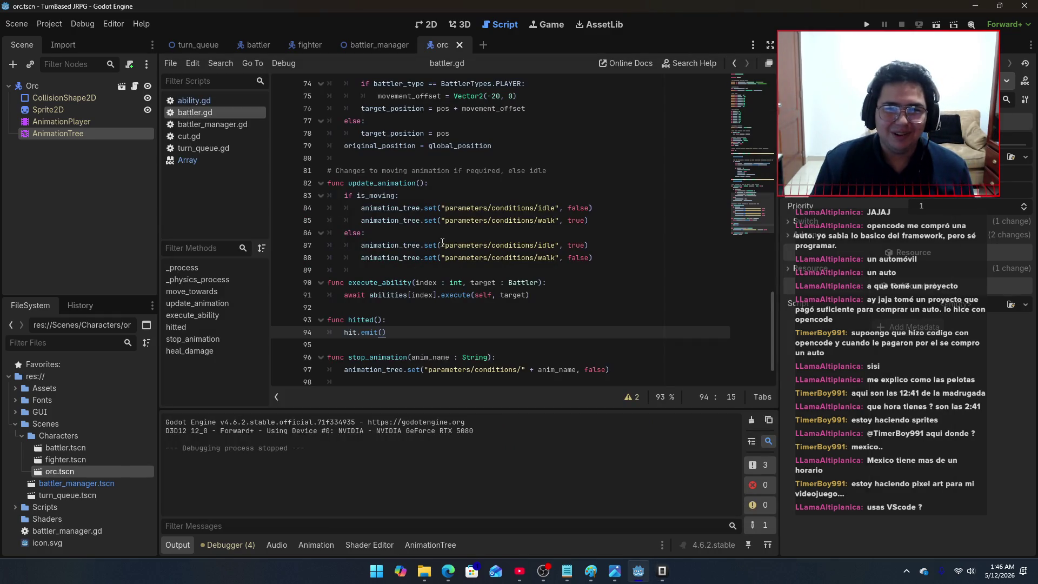
Step: Inspect the idle and walk condition paths on lines 87–89 of battler.gd, then return to OpenCode
{"action": "mouse_move", "coordinate": [442, 245]}
{"action": "left_mouse_down"}
{"action": "mouse_move", "coordinate": [565, 245]}
{"action": "mouse_move", "coordinate": [443, 261]}
{"action": "left_mouse_up"}
{"action": "left_click", "coordinate": [561, 260]}
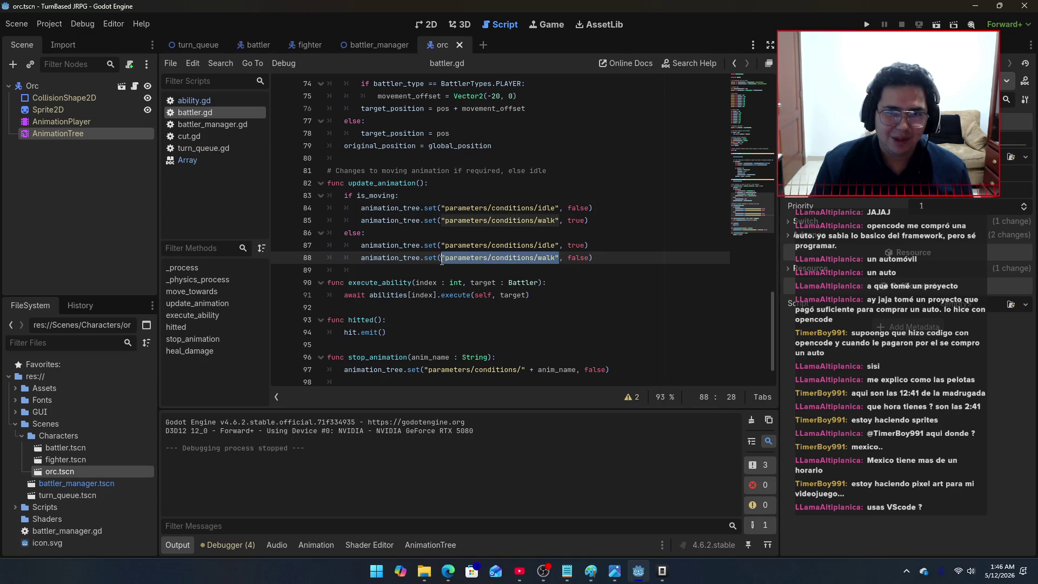
{"action": "left_click", "coordinate": [468, 262]}
{"action": "key", "text": "ctrl+shift+Right"}
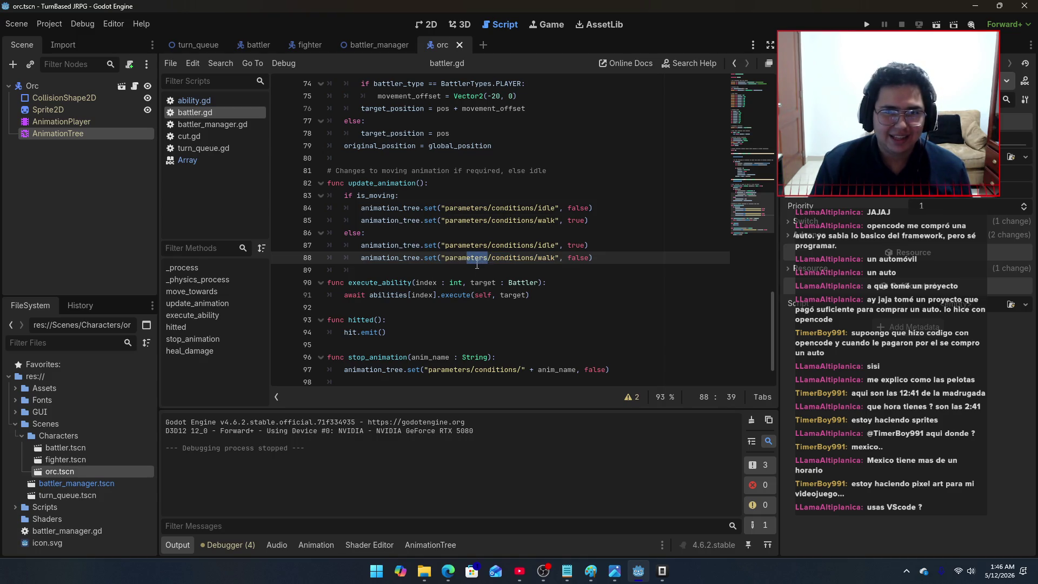
{"action": "left_click", "coordinate": [493, 267]}
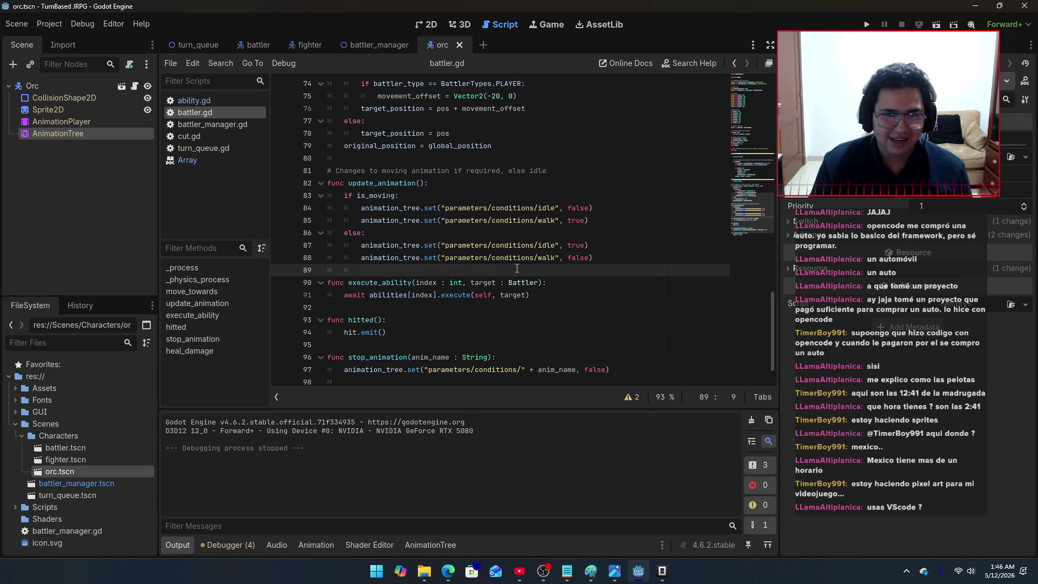
{"action": "key", "text": "alt+Tab"}
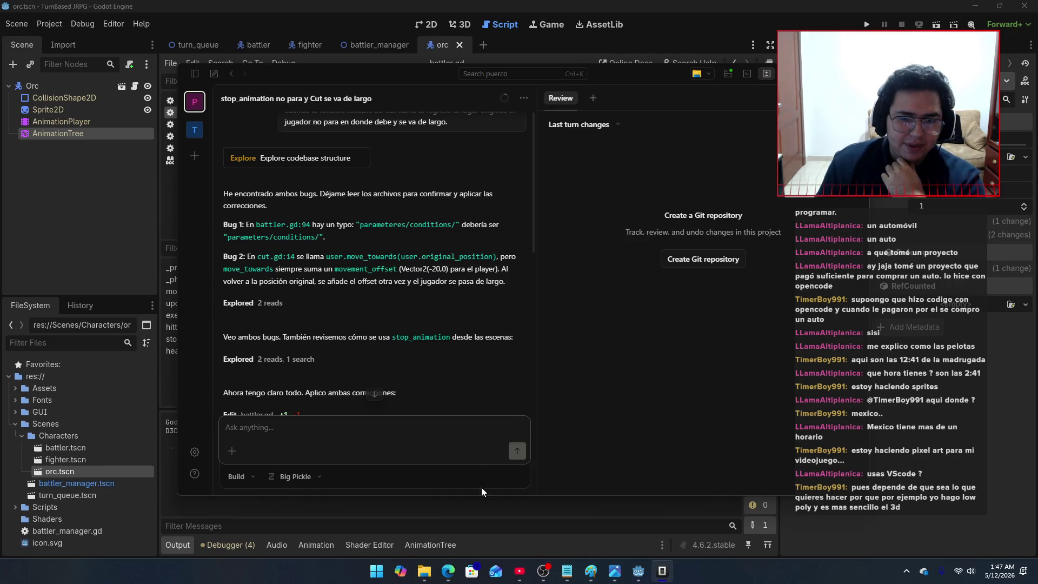
{"action": "left_click", "coordinate": [426, 573]}
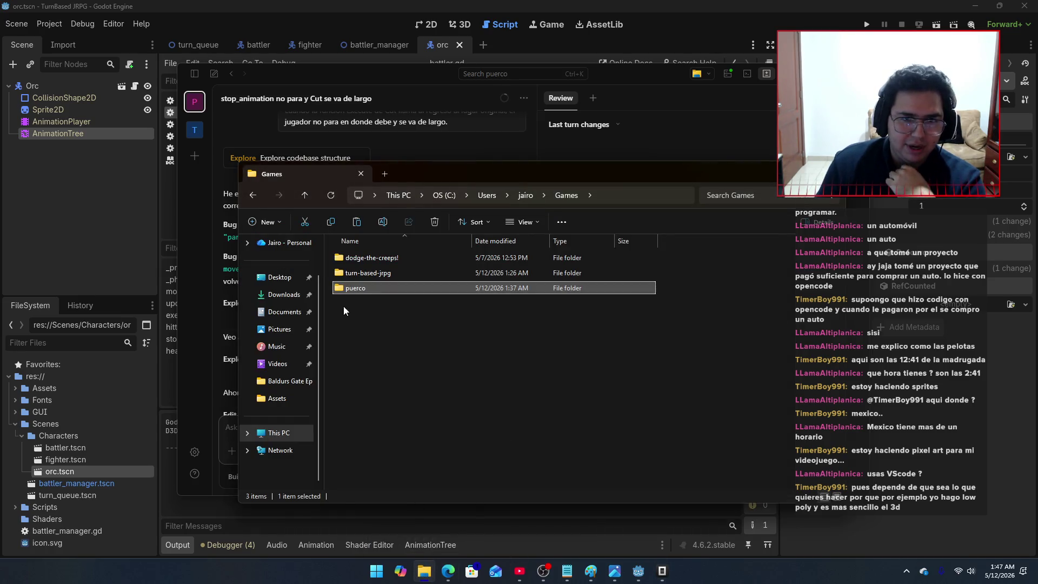
{"action": "left_click", "coordinate": [305, 279]}
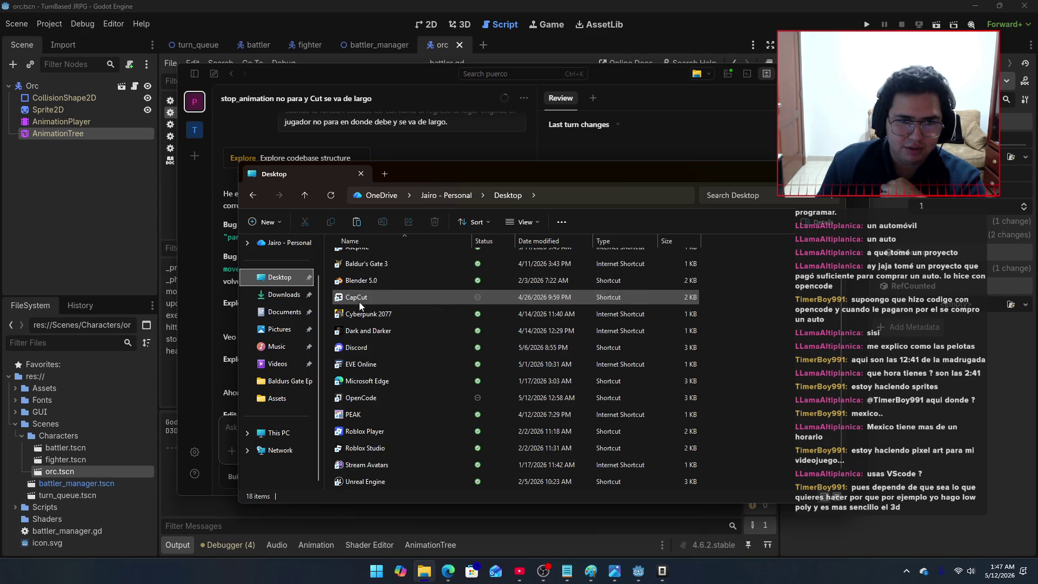
{"action": "left_click", "coordinate": [299, 296]}
{"action": "double_click", "coordinate": [369, 317]}
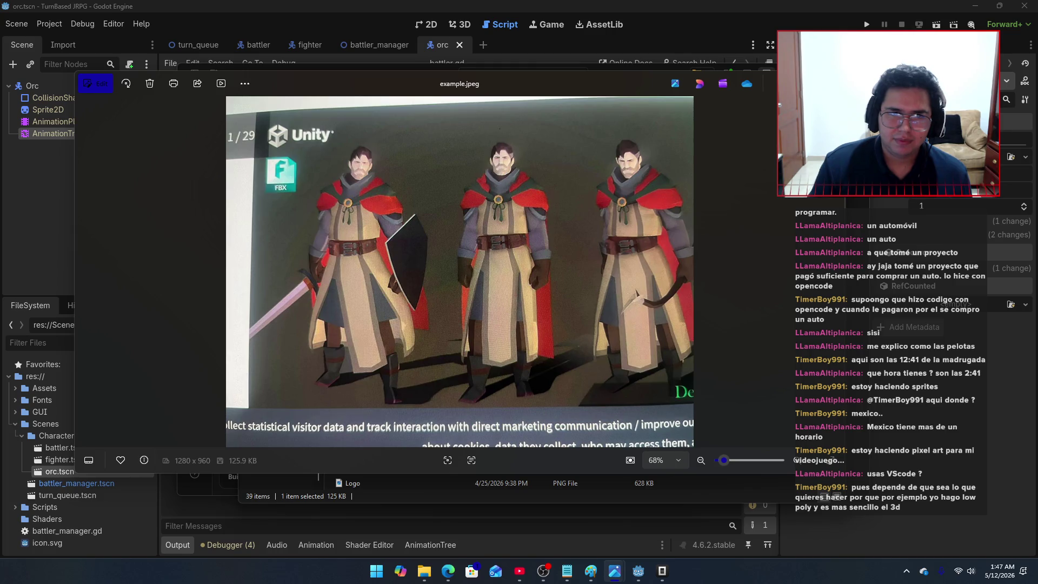
{"action": "key", "text": "alt+F4"}
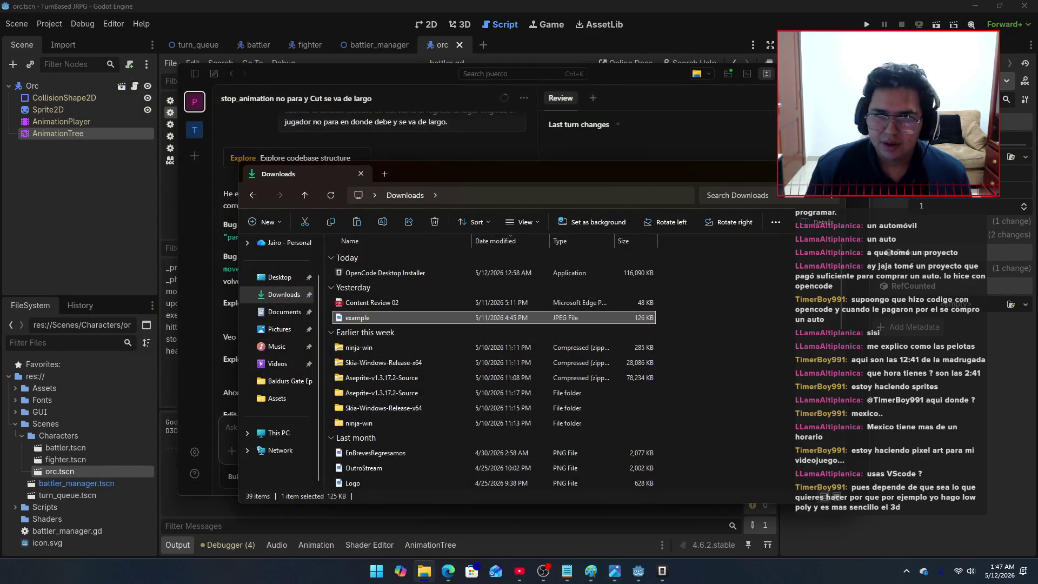
{"action": "key", "text": "alt+F4"}
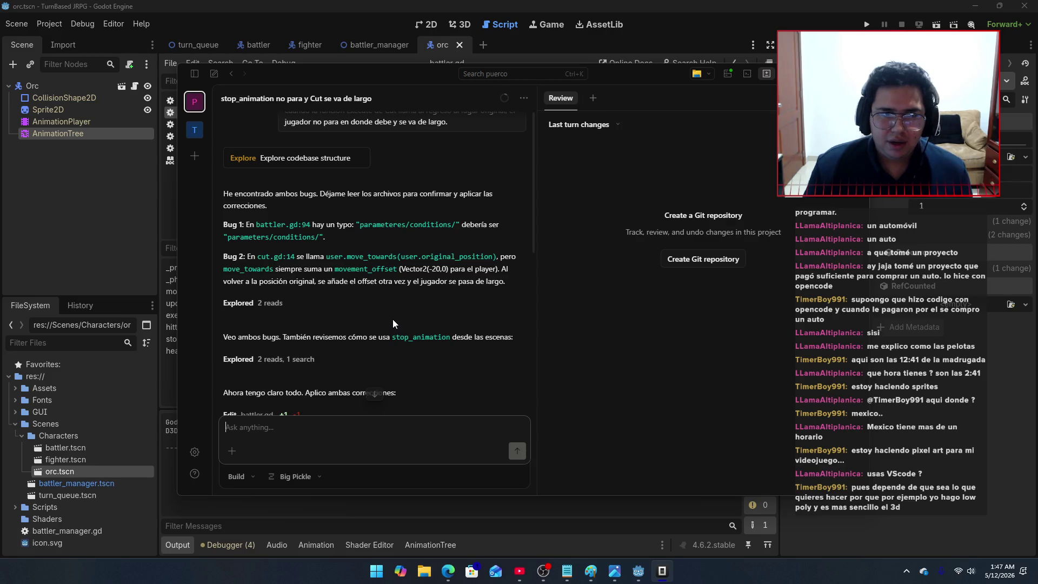
{"action": "scroll", "coordinate": [393, 319], "scroll_direction": "up", "scroll_amount": 1}
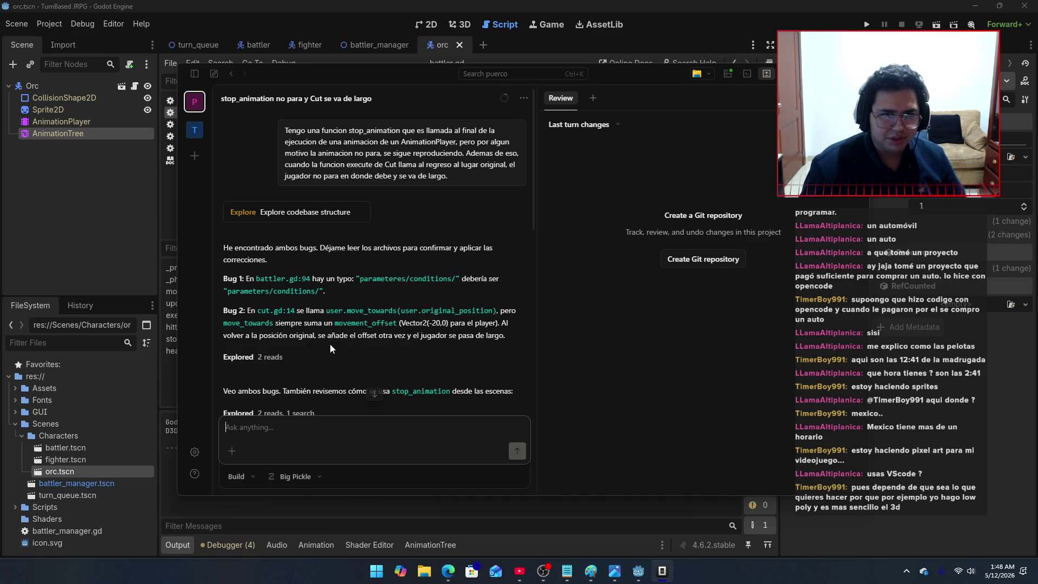
{"action": "scroll", "coordinate": [433, 349], "scroll_direction": "down", "scroll_amount": 5}
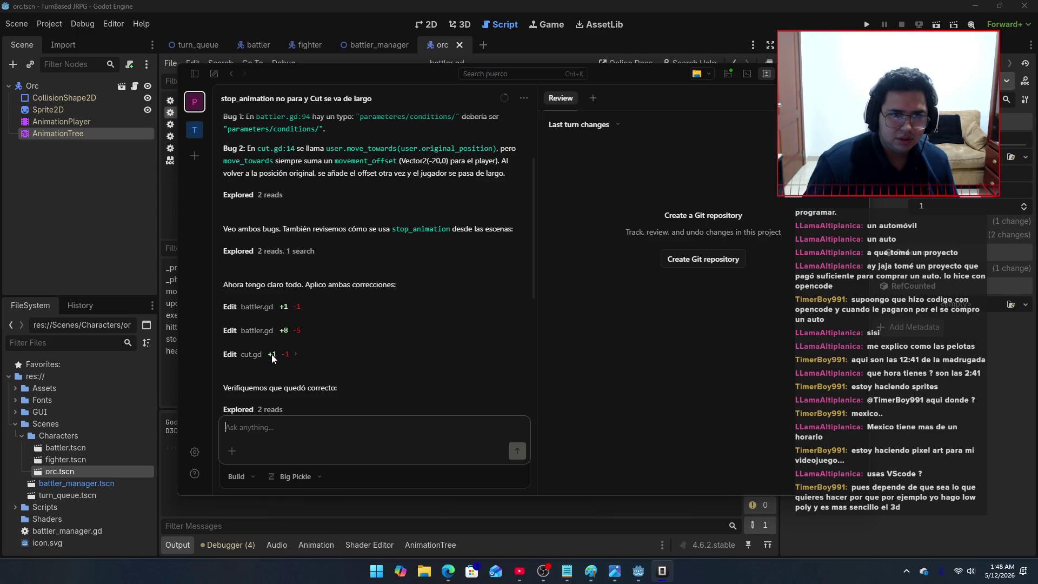
Step: Expand the cut.gd edit and both battler.gd edits to show their diffs
{"action": "left_click", "coordinate": [279, 355]}
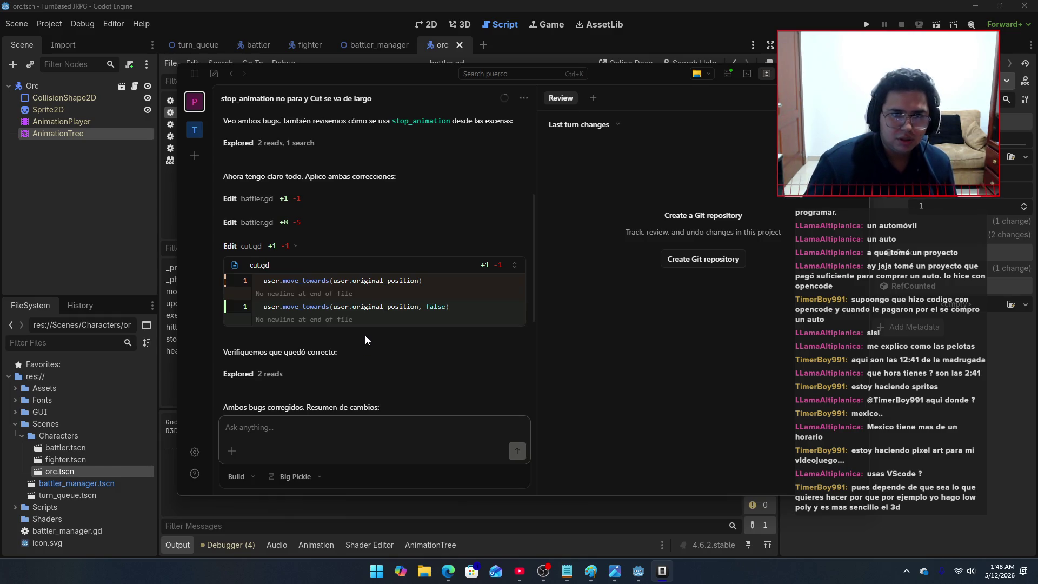
{"action": "scroll", "coordinate": [365, 335], "scroll_direction": "up", "scroll_amount": 1}
{"action": "left_click", "coordinate": [290, 277]}
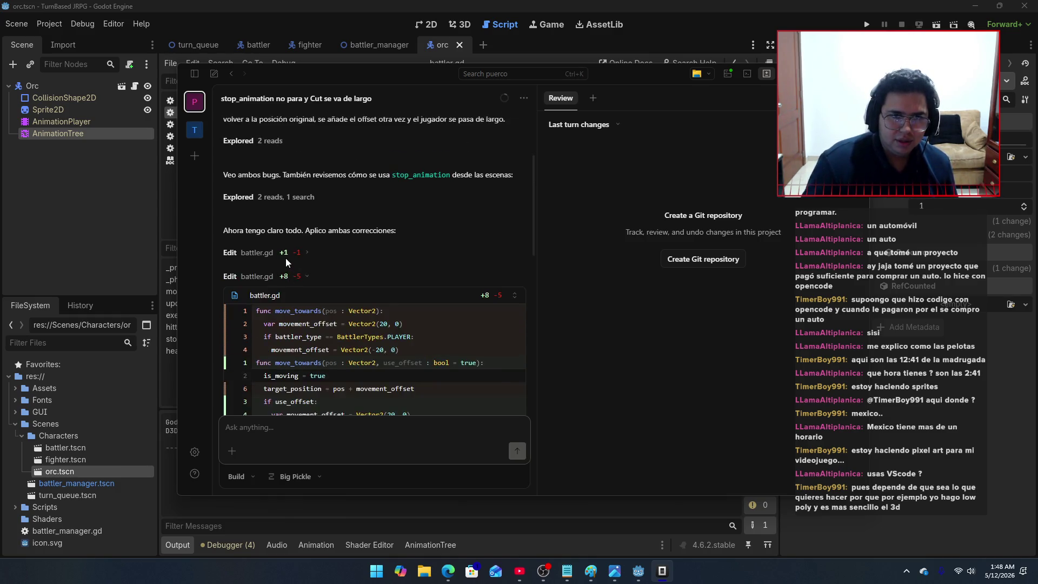
{"action": "left_click", "coordinate": [285, 256]}
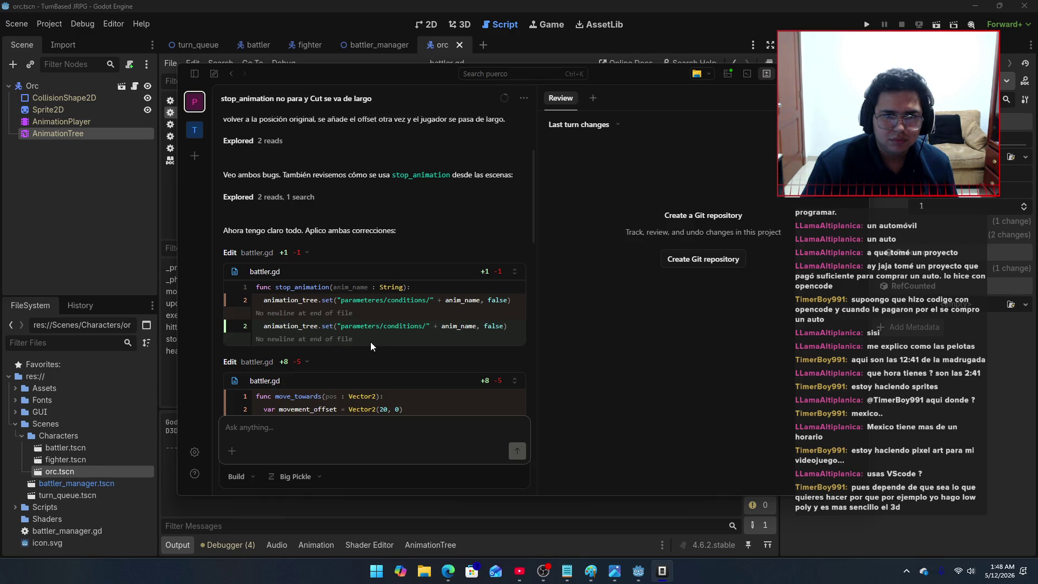
Step: Scroll through the expanded diffs to review them, then return to Godot's battler.gd
{"action": "scroll", "coordinate": [377, 342], "scroll_direction": "down", "scroll_amount": 4}
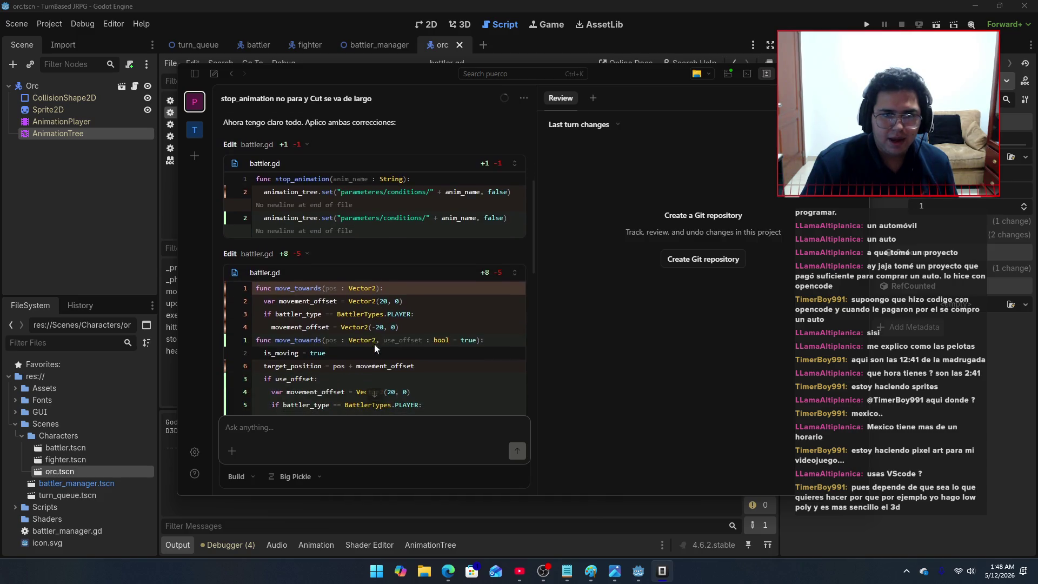
{"action": "scroll", "coordinate": [227, 344], "scroll_direction": "down", "scroll_amount": 3}
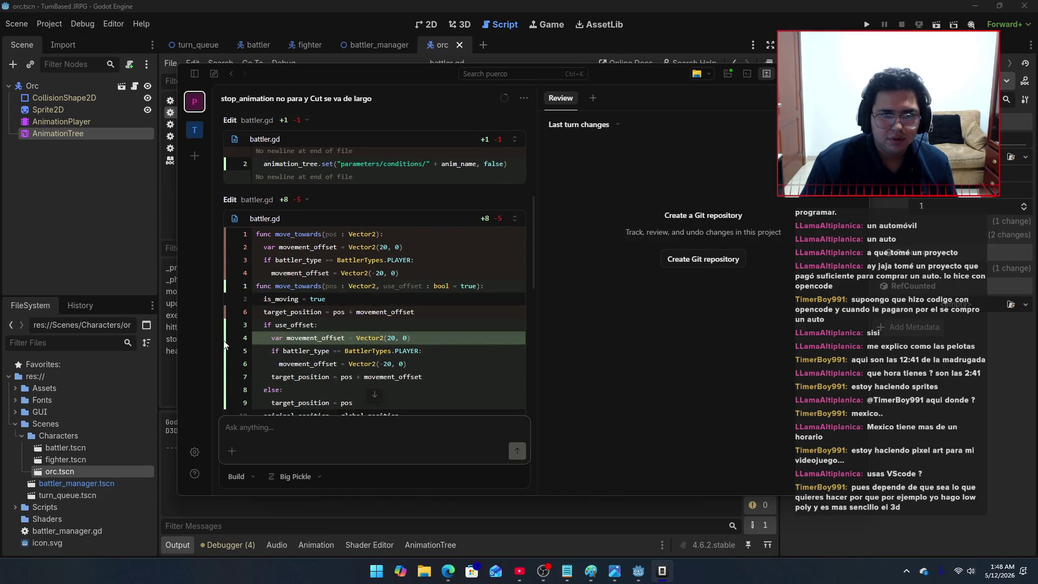
{"action": "scroll", "coordinate": [226, 334], "scroll_direction": "down", "scroll_amount": 2}
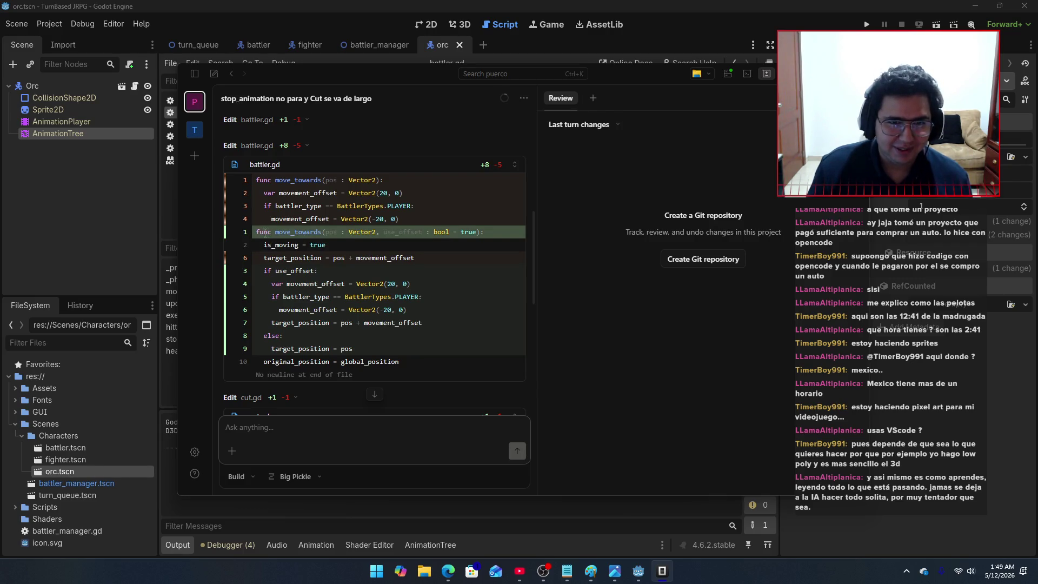
{"action": "left_click_drag", "start_coordinate": [532, 252], "coordinate": [531, 261]}
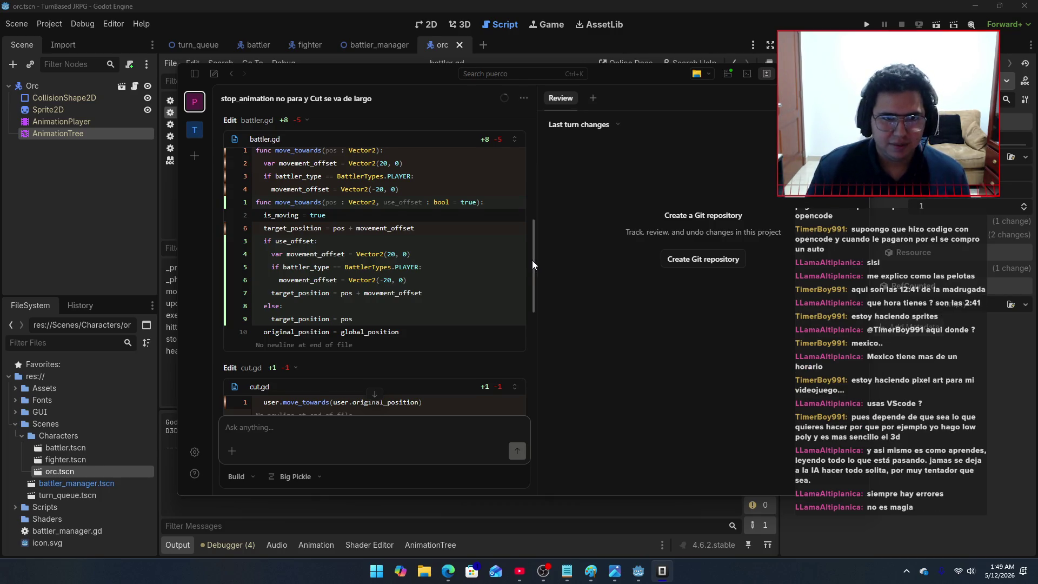
{"action": "mouse_move", "coordinate": [532, 260]}
{"action": "left_mouse_down"}
{"action": "mouse_move", "coordinate": [537, 304]}
{"action": "mouse_move", "coordinate": [540, 248]}
{"action": "left_mouse_up"}
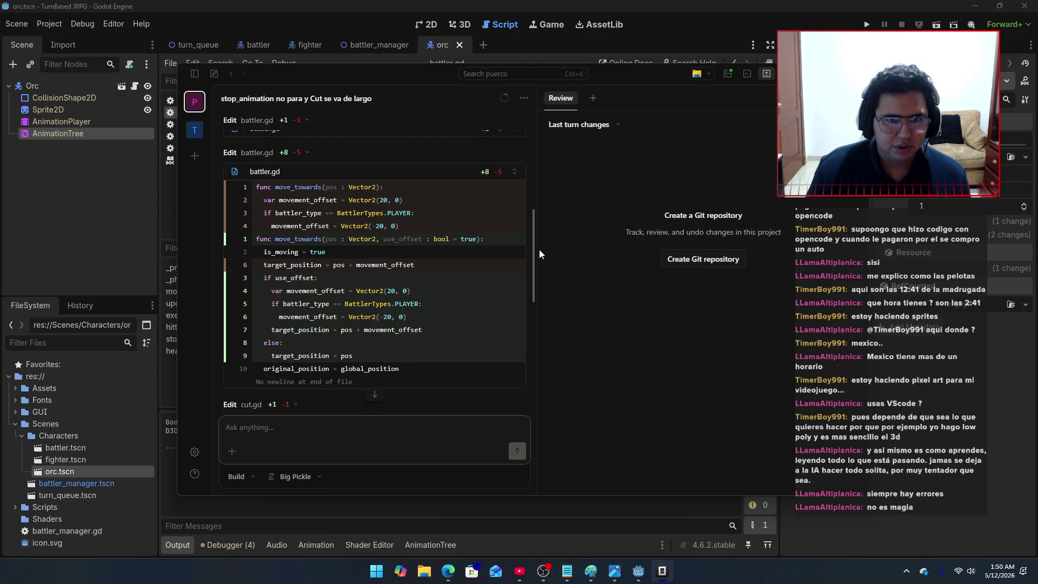
{"action": "mouse_move", "coordinate": [540, 249]}
{"action": "left_mouse_down"}
{"action": "mouse_move", "coordinate": [540, 260]}
{"action": "mouse_move", "coordinate": [539, 245]}
{"action": "left_mouse_up"}
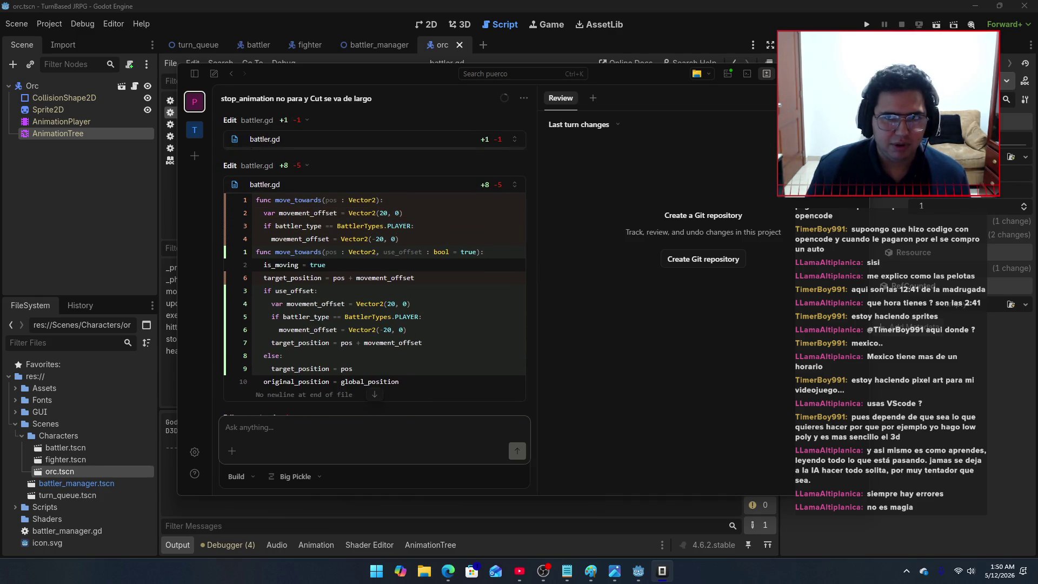
{"action": "key", "text": "alt+Tab"}
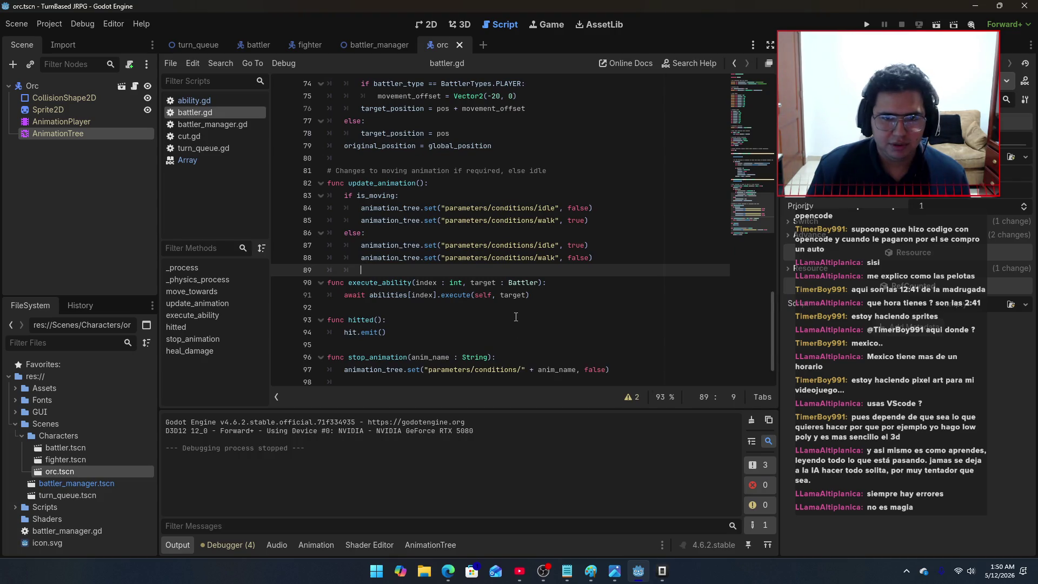
Step: Run the game to test the fixes, then stop it with F8
{"action": "scroll", "coordinate": [476, 373], "scroll_direction": "down", "scroll_amount": 1}
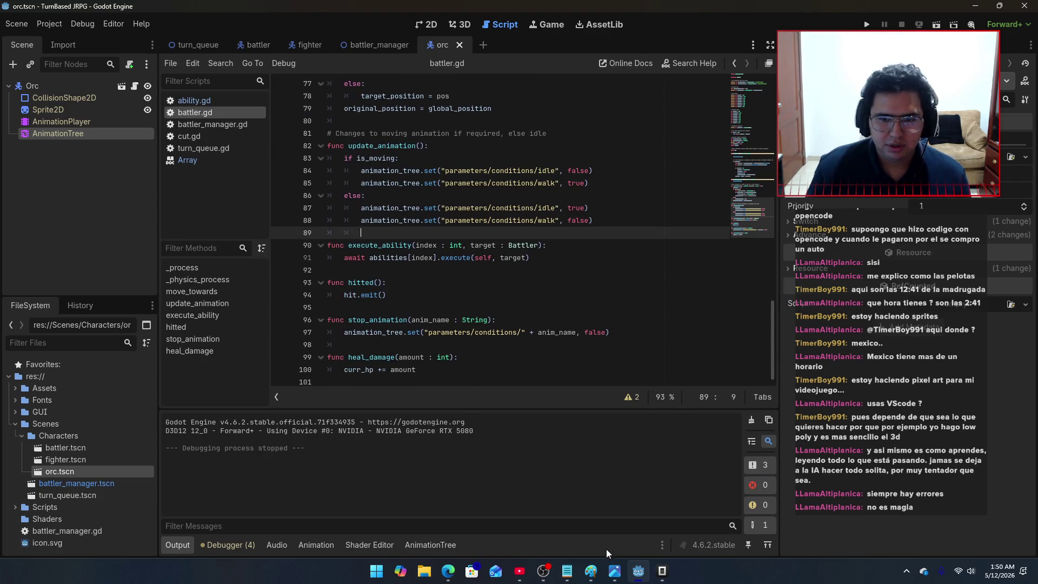
{"action": "left_click", "coordinate": [867, 23]}
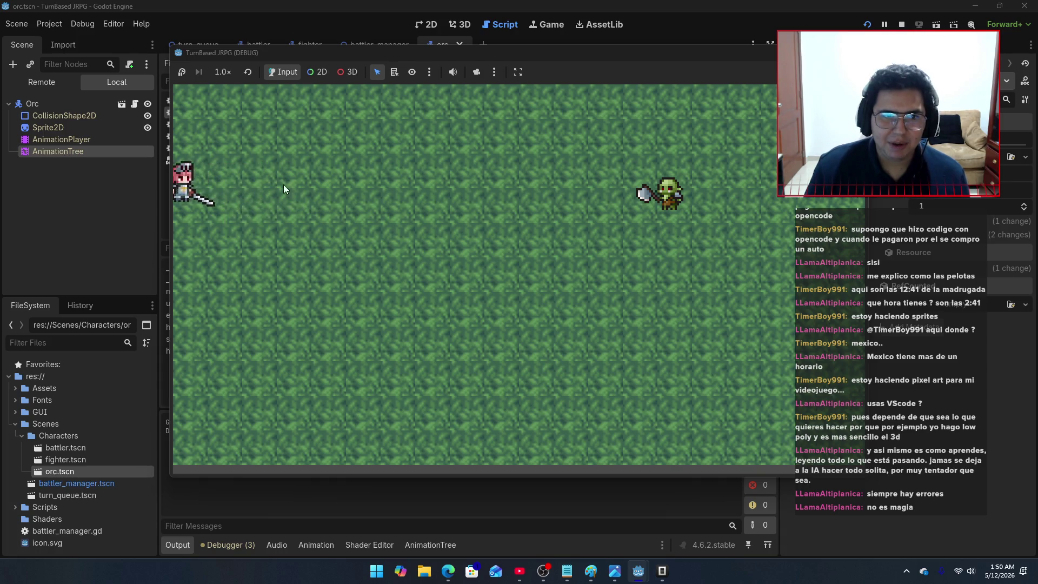
{"action": "key", "text": "F8"}
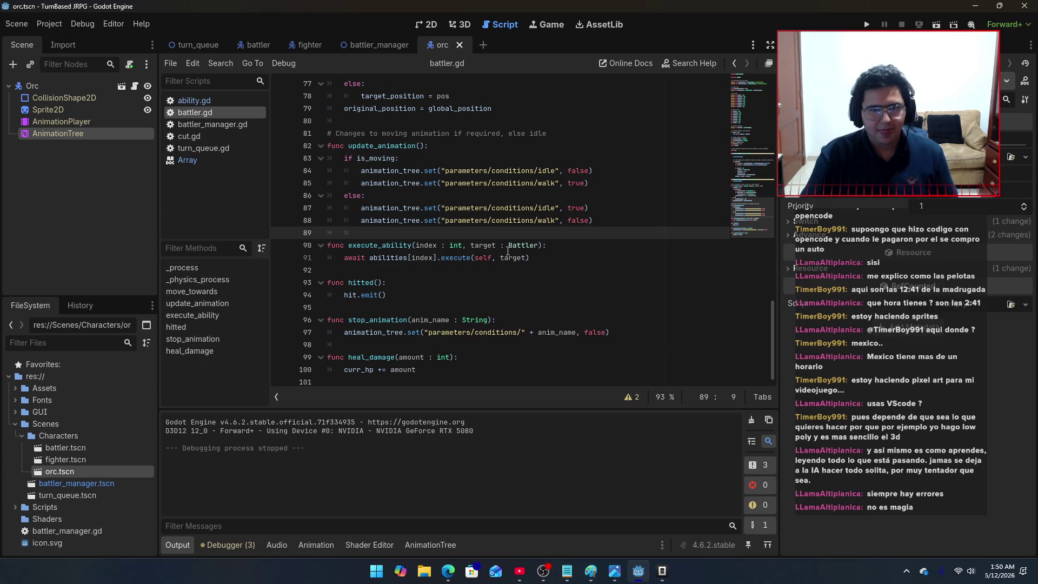
Step: Scroll through battler.gd, then bring the OpenCode chat back in front
{"action": "scroll", "coordinate": [507, 257], "scroll_direction": "up", "scroll_amount": 10}
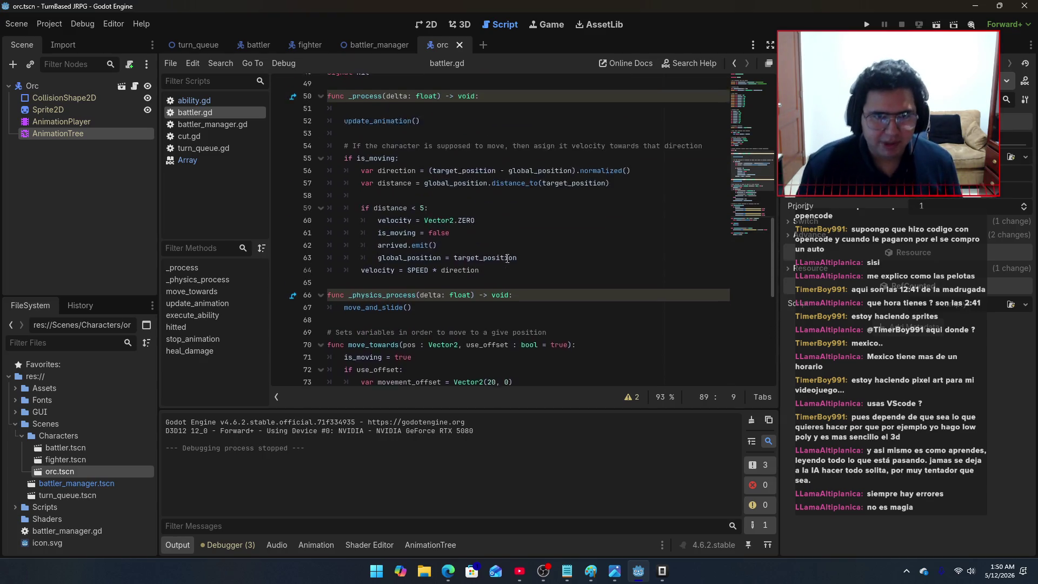
{"action": "scroll", "coordinate": [505, 264], "scroll_direction": "up", "scroll_amount": 1}
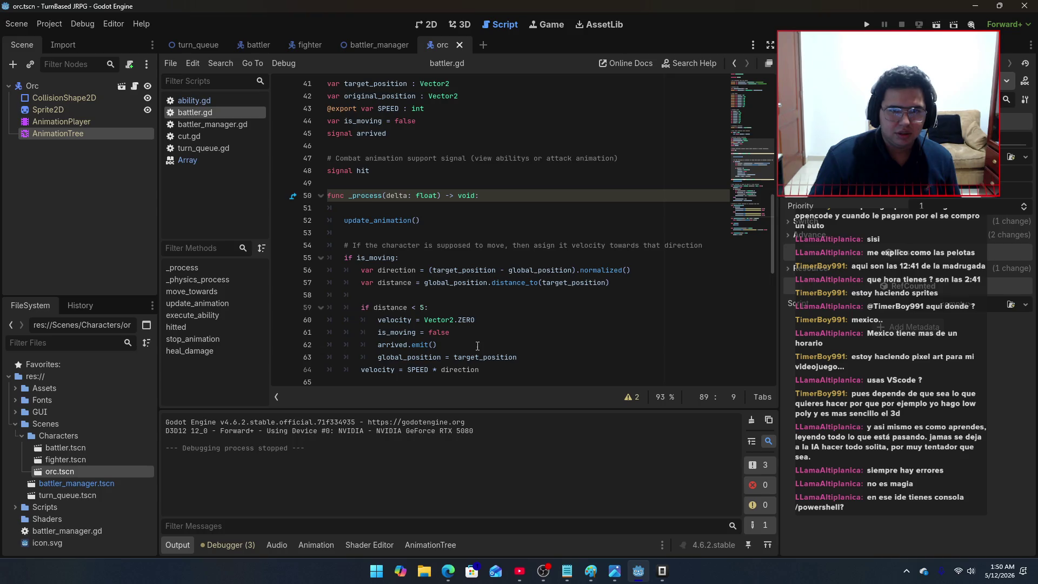
{"action": "scroll", "coordinate": [478, 346], "scroll_direction": "down", "scroll_amount": 1}
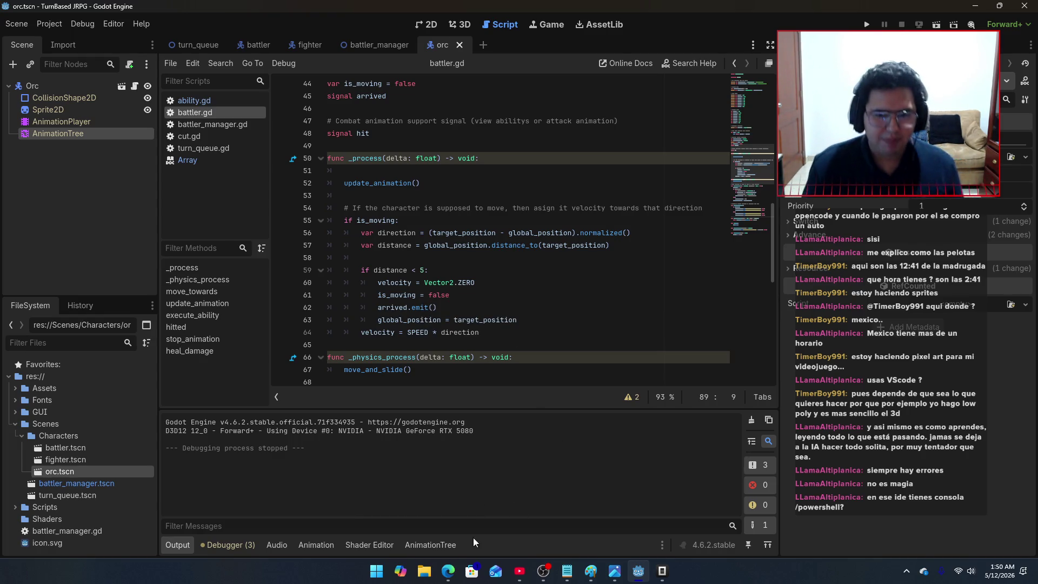
{"action": "left_click", "coordinate": [665, 573]}
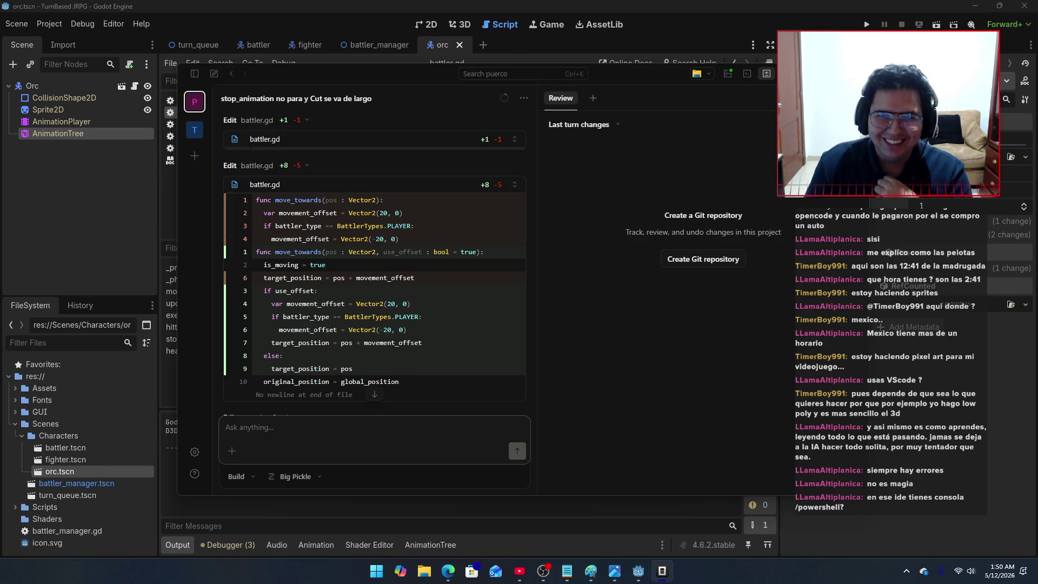
Step: Search the Start menu for 'opencode', then dismiss it and switch to the web browser
{"action": "key", "text": "super"}
{"action": "type", "text": "codew"}
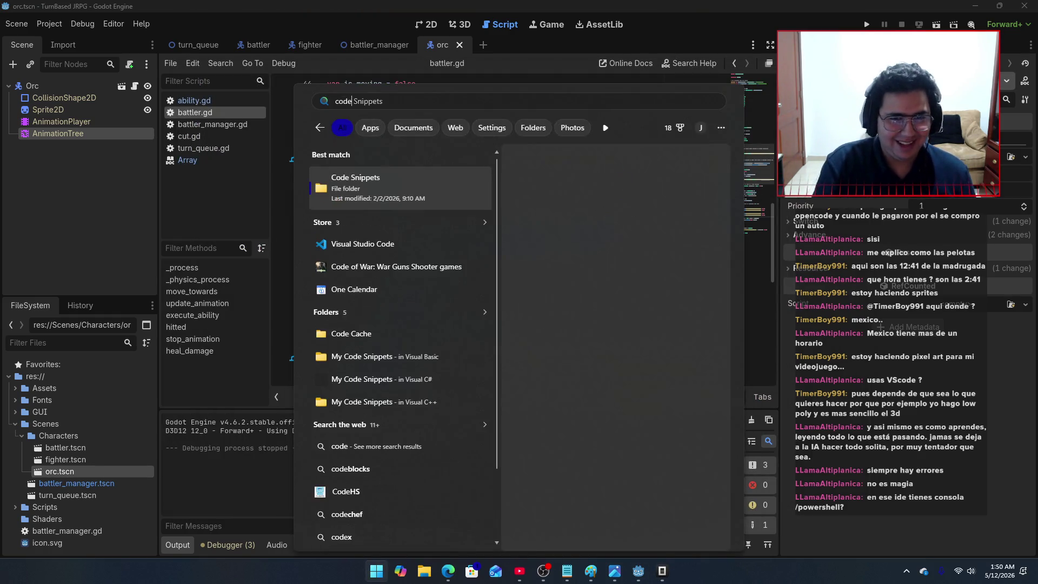
{"action": "key", "text": "BackSpace"}
{"action": "key", "text": "BackSpace"}
{"action": "key", "text": "BackSpace"}
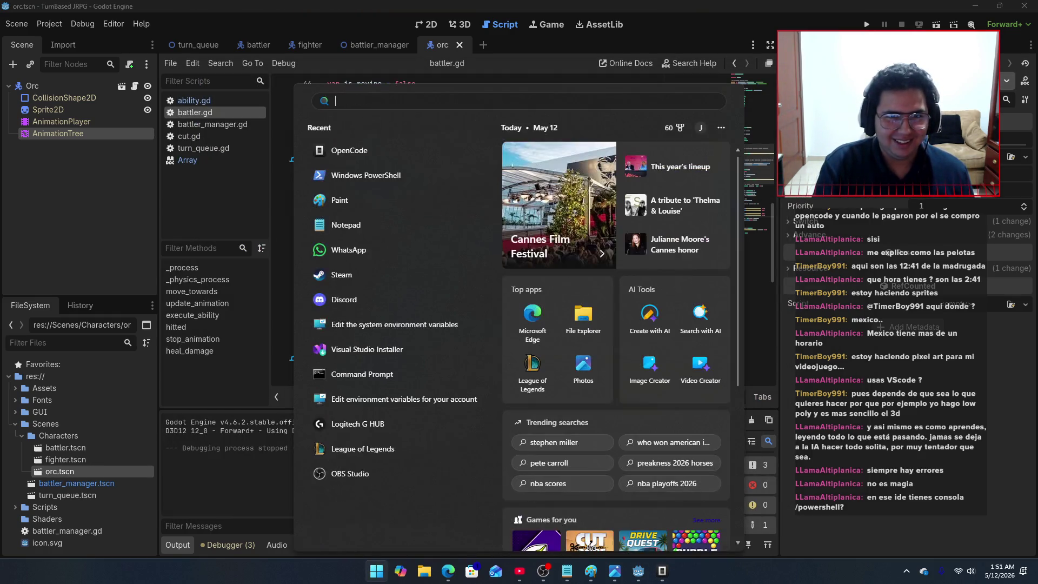
{"action": "type", "text": "opencode"}
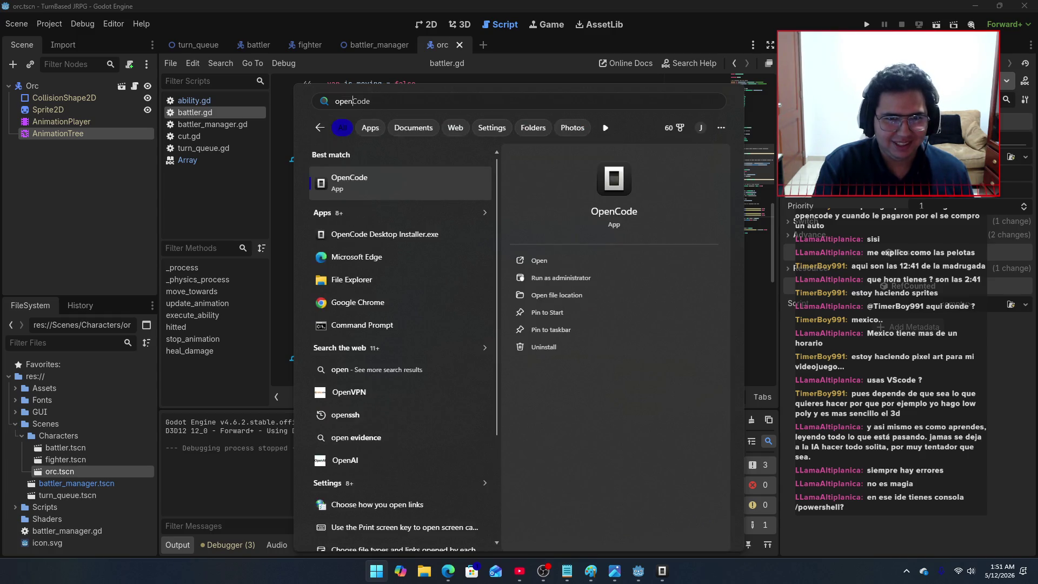
{"action": "key", "text": "Return"}
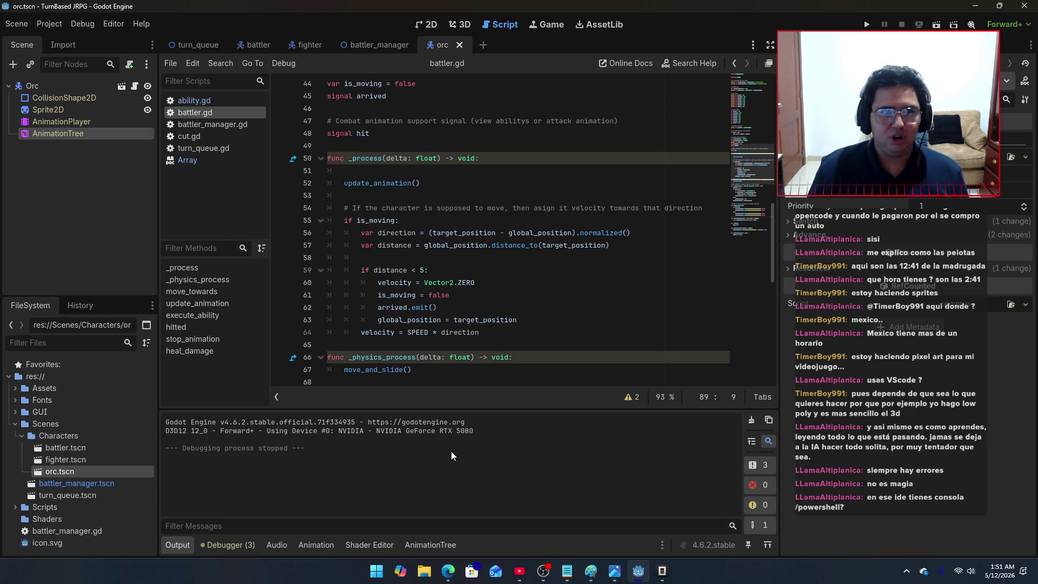
{"action": "left_click", "coordinate": [449, 571]}
Step: From the AnimationTree forum tab, search Google for 'can I connect godot ide to powershell?'
{"action": "left_click", "coordinate": [590, 12]}
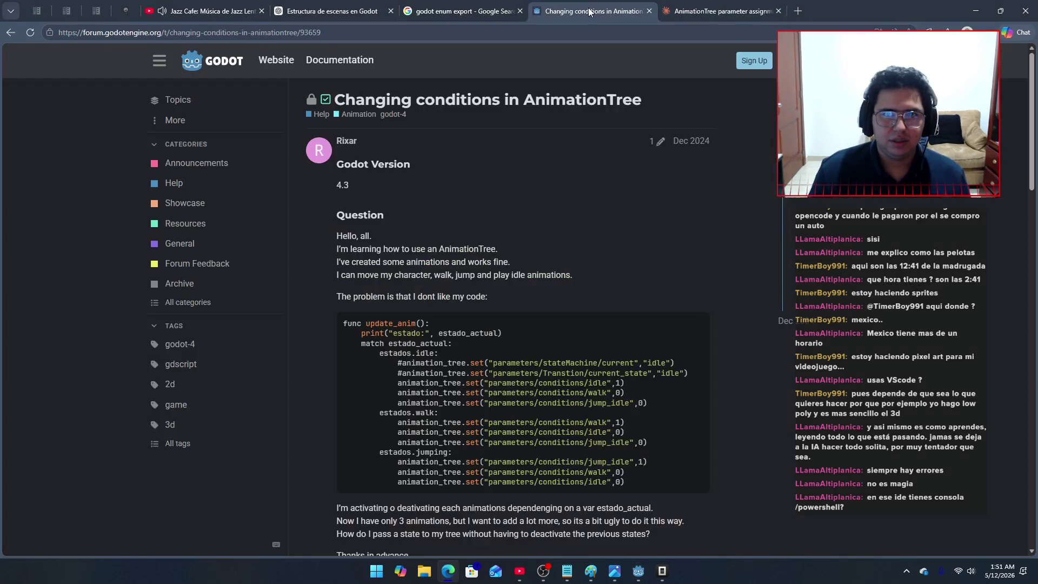
{"action": "left_click", "coordinate": [509, 37]}
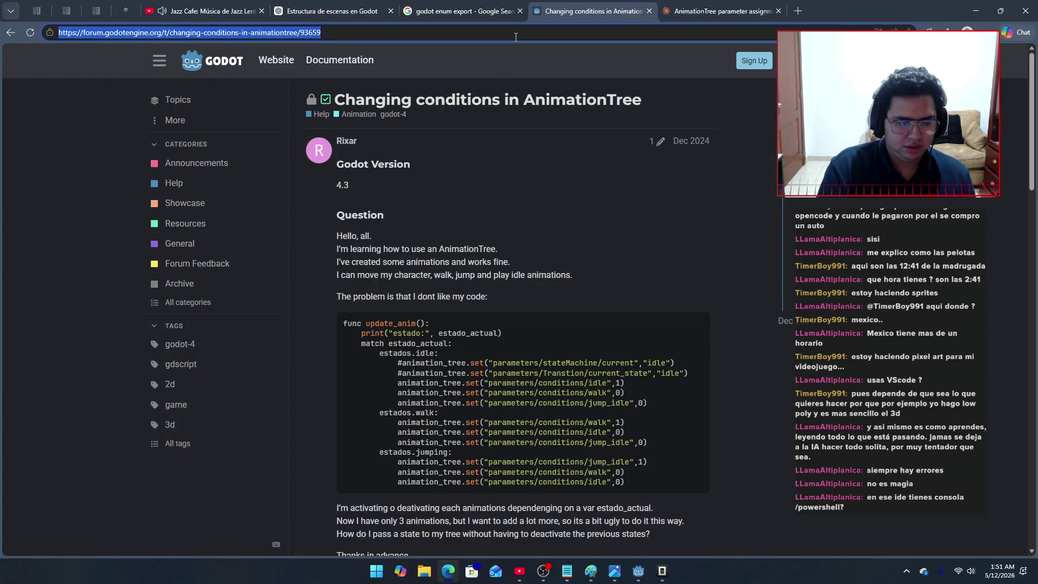
{"action": "type", "text": "can I connect "}
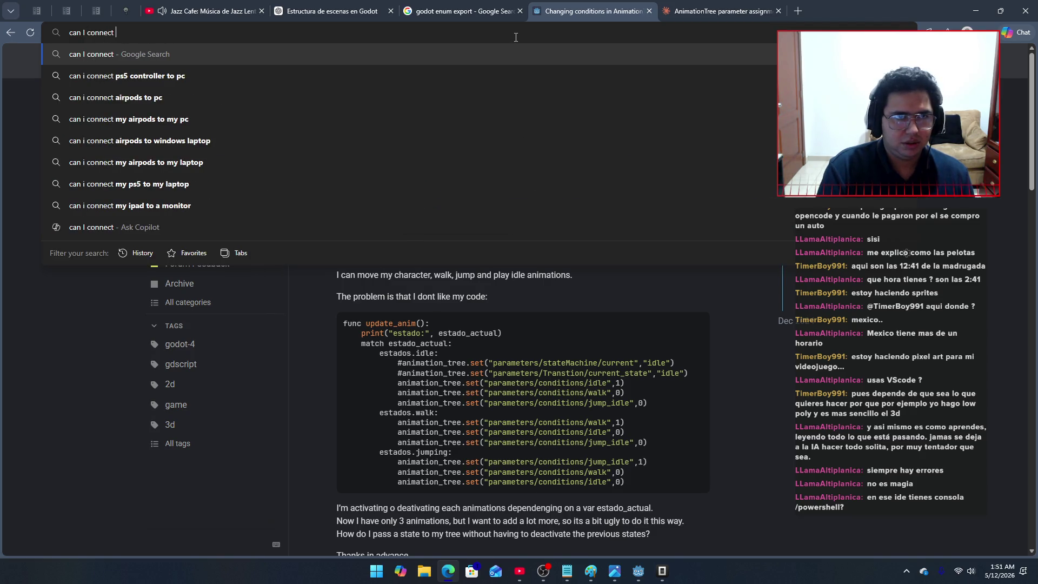
{"action": "type", "text": "godot "}
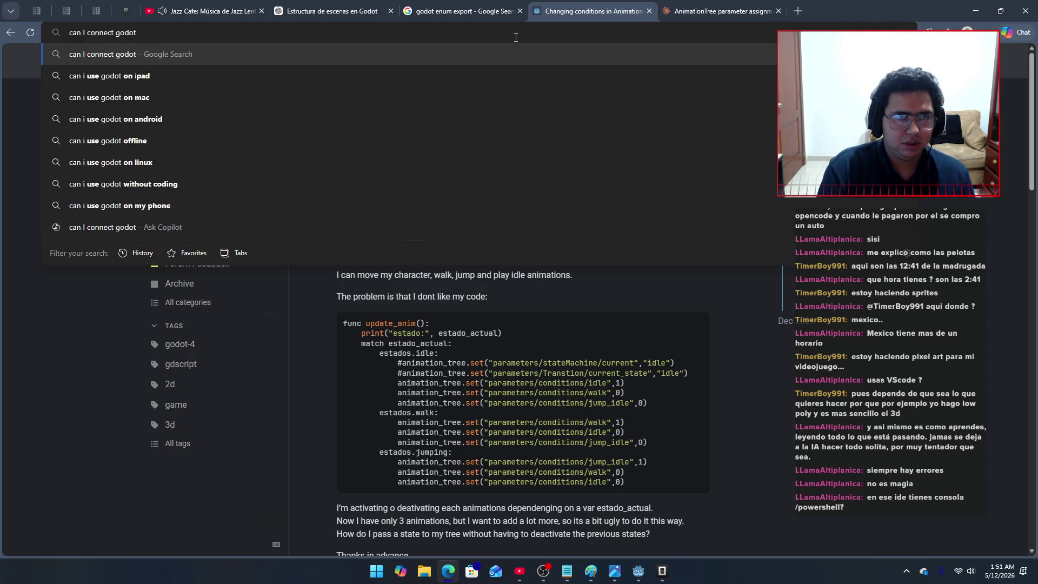
{"action": "type", "text": "ide to po"}
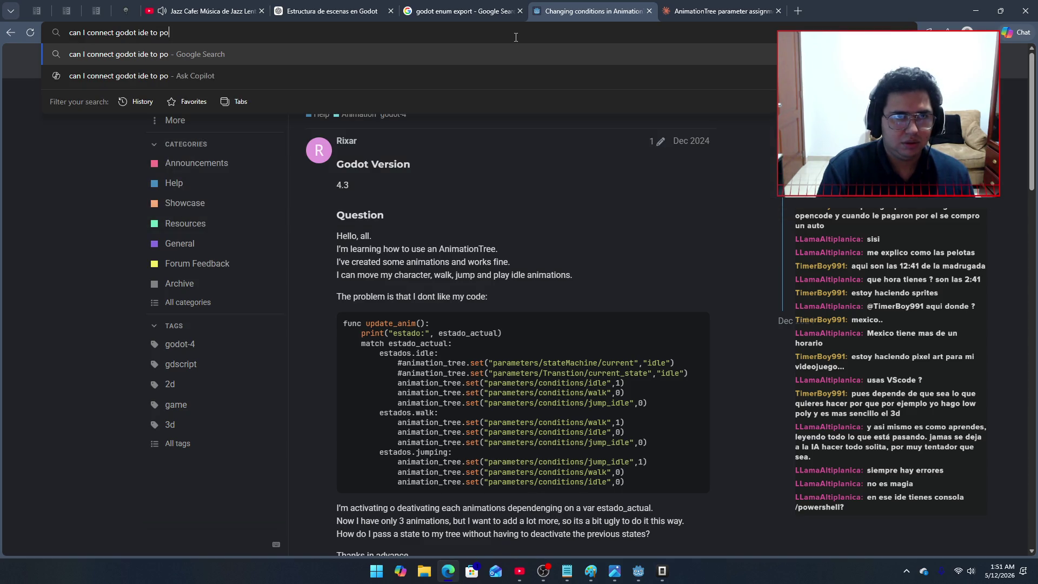
{"action": "type", "text": "wershe"}
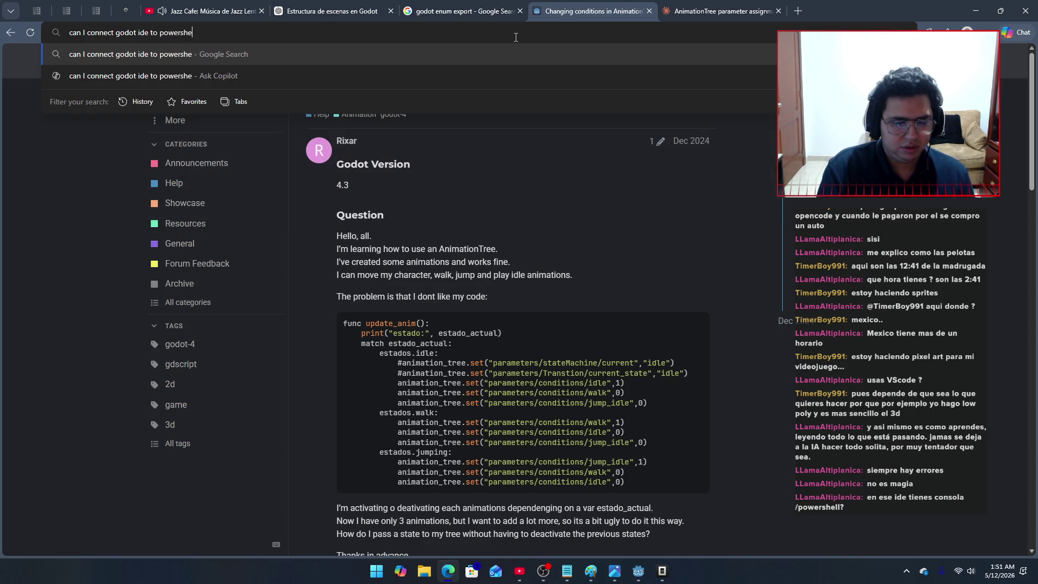
{"action": "type", "text": "ll?"}
{"action": "key", "text": "Return"}
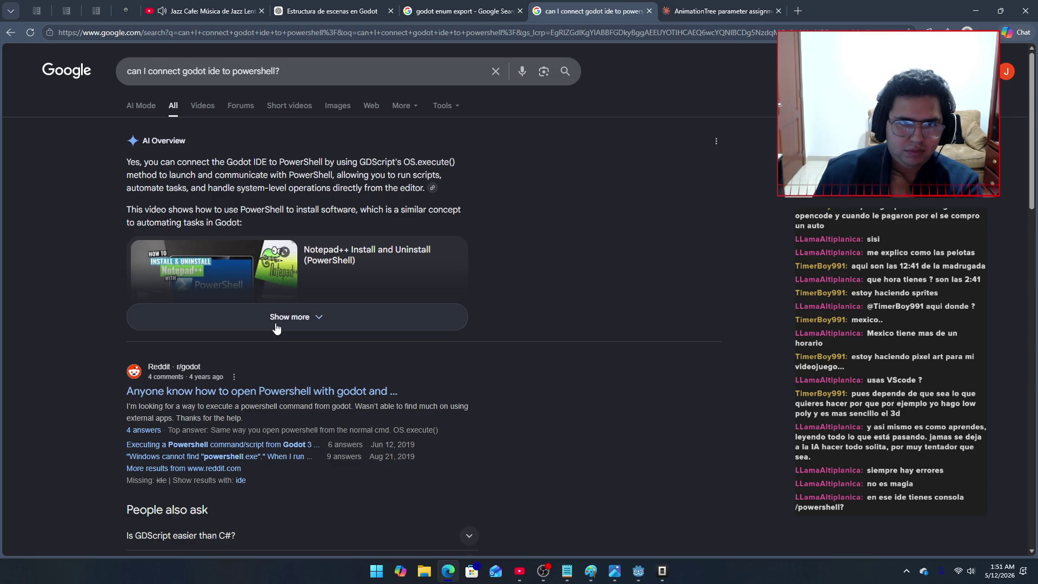
Step: Expand the AI Overview and read its OS.execute("powershell.exe") methods and automation use cases
{"action": "left_click", "coordinate": [276, 325]}
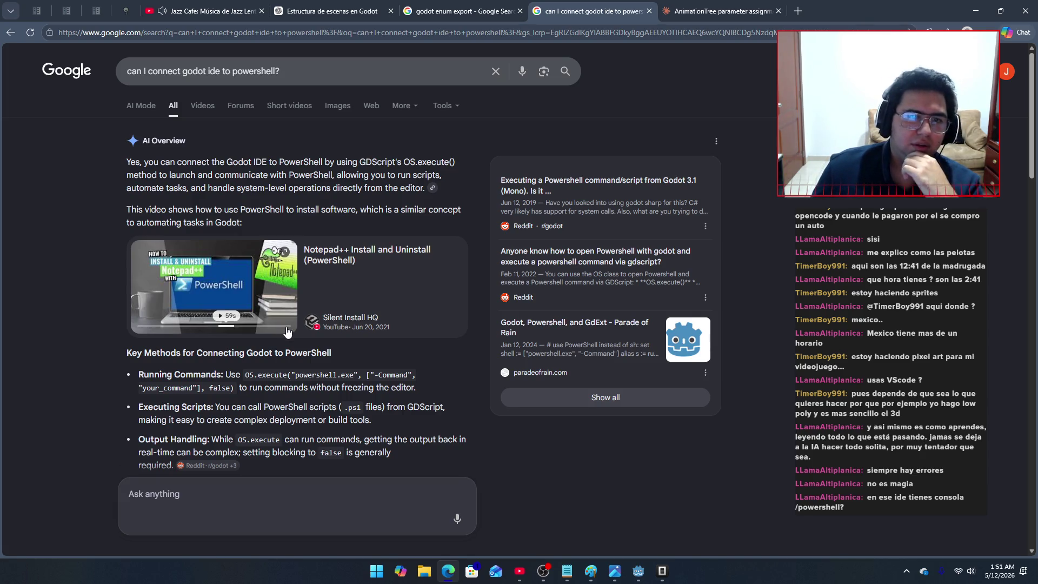
{"action": "scroll", "coordinate": [287, 331], "scroll_direction": "down", "scroll_amount": 1}
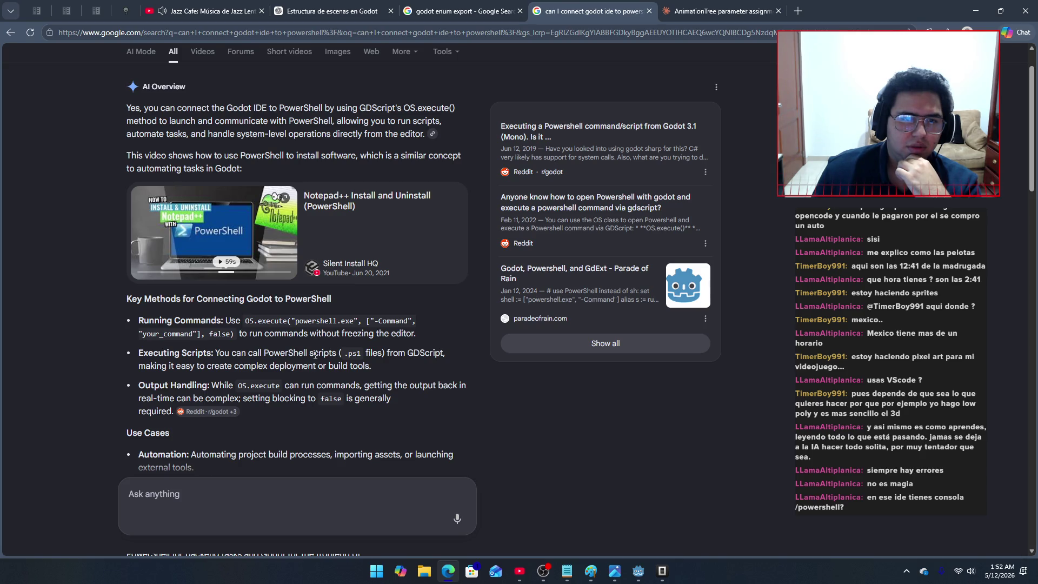
{"action": "scroll", "coordinate": [315, 355], "scroll_direction": "down", "scroll_amount": 1}
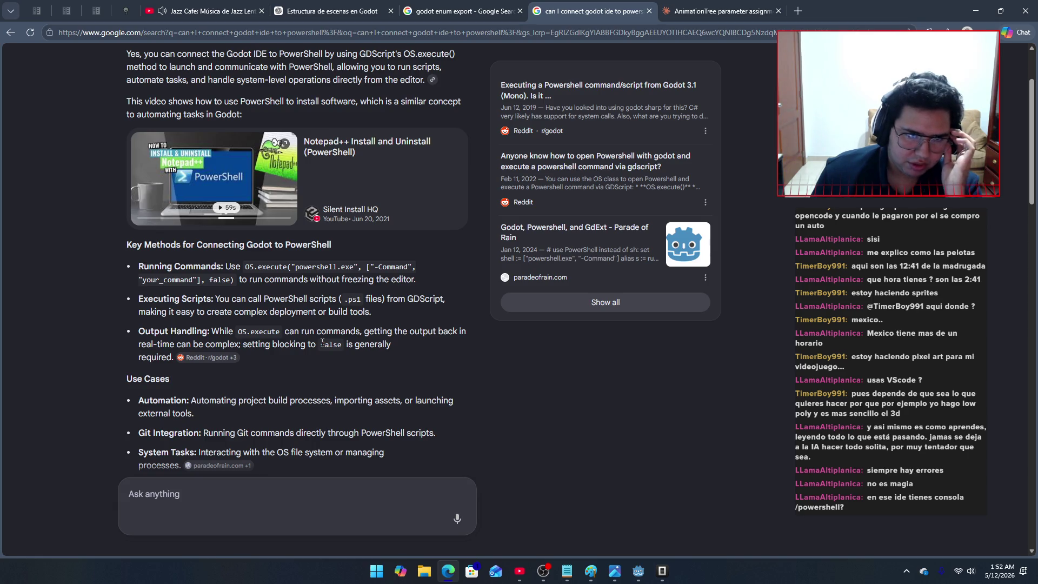
{"action": "scroll", "coordinate": [322, 343], "scroll_direction": "down", "scroll_amount": 1}
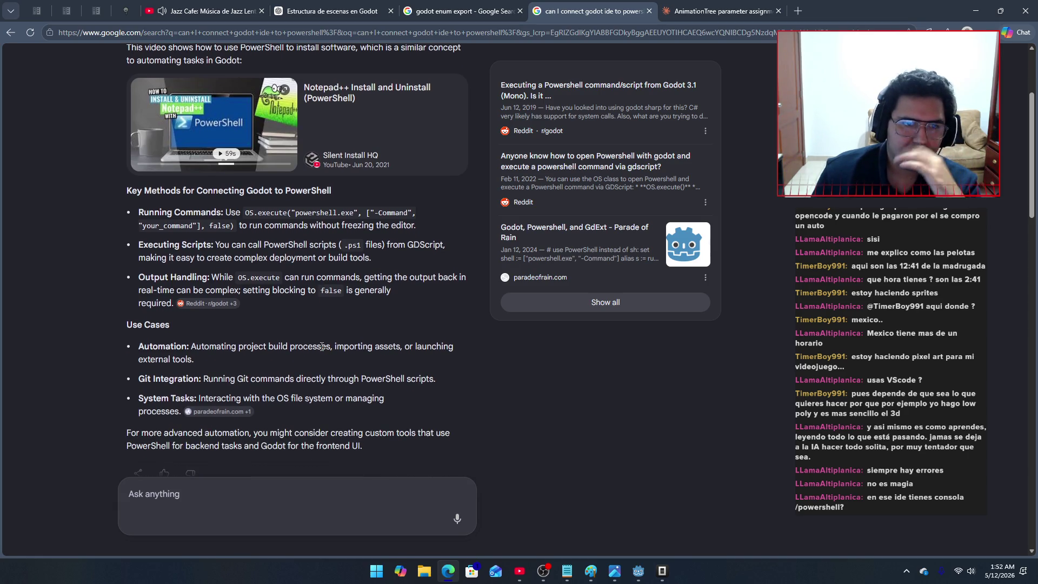
{"action": "scroll", "coordinate": [322, 346], "scroll_direction": "down", "scroll_amount": 1}
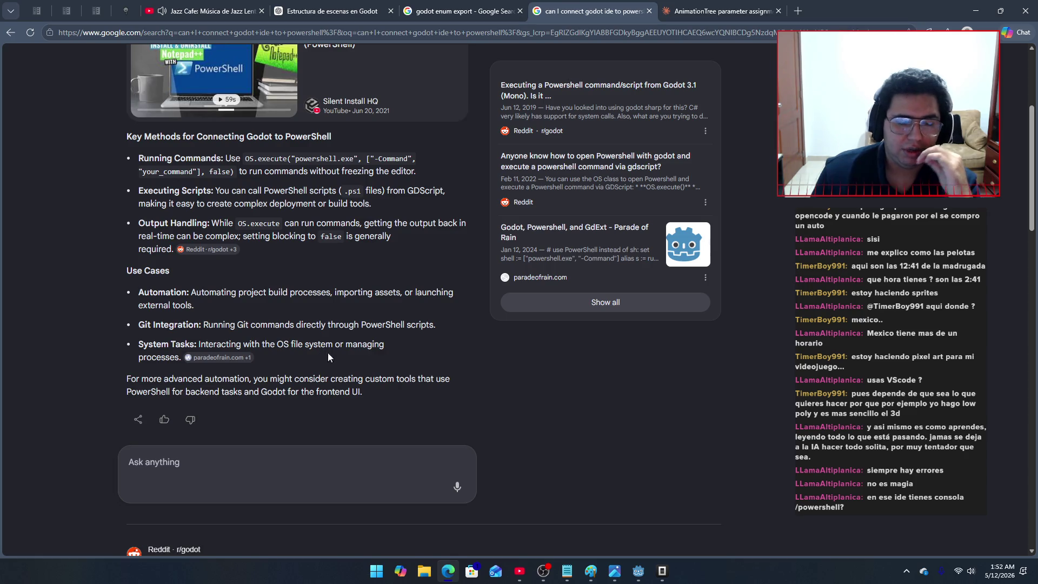
{"action": "scroll", "coordinate": [351, 368], "scroll_direction": "up", "scroll_amount": 1}
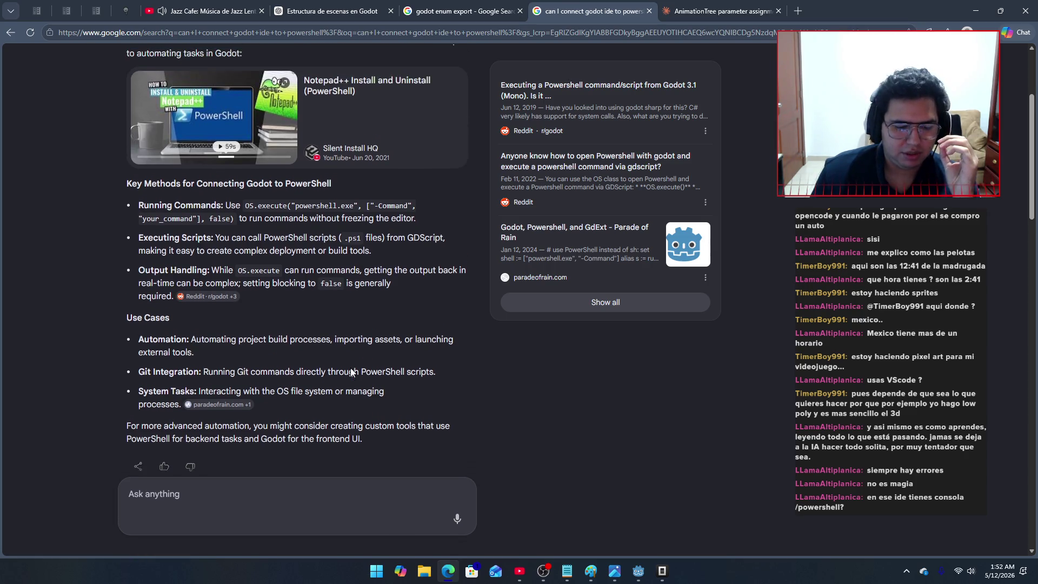
Step: Review OpenCode's diffs and summary of the two fixed bugs, then quit OpenCode with Alt+F4
{"action": "left_click", "coordinate": [664, 574]}
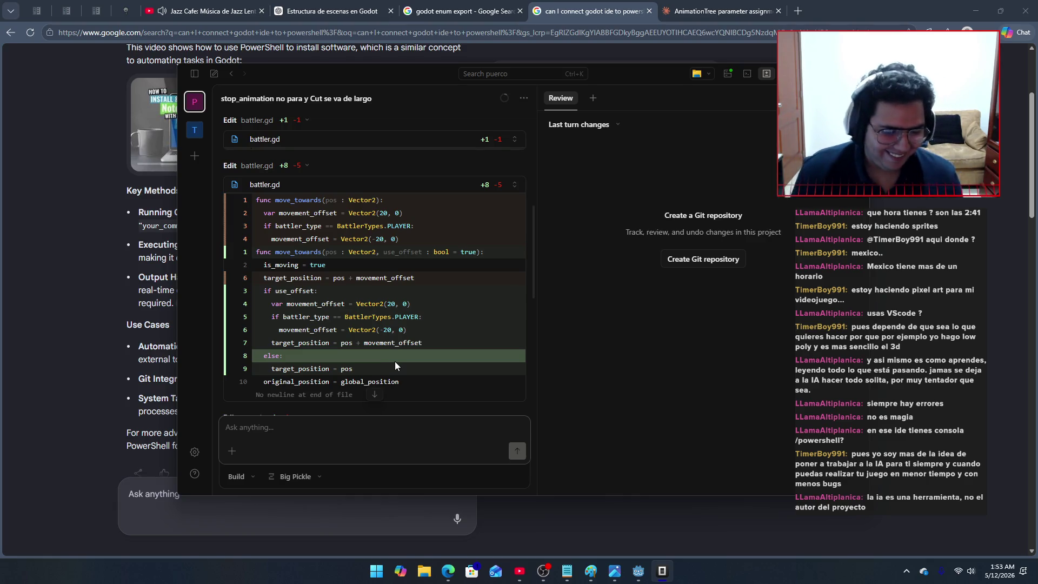
{"action": "scroll", "coordinate": [436, 352], "scroll_direction": "down", "scroll_amount": 5}
{"action": "scroll", "coordinate": [436, 349], "scroll_direction": "up", "scroll_amount": 3}
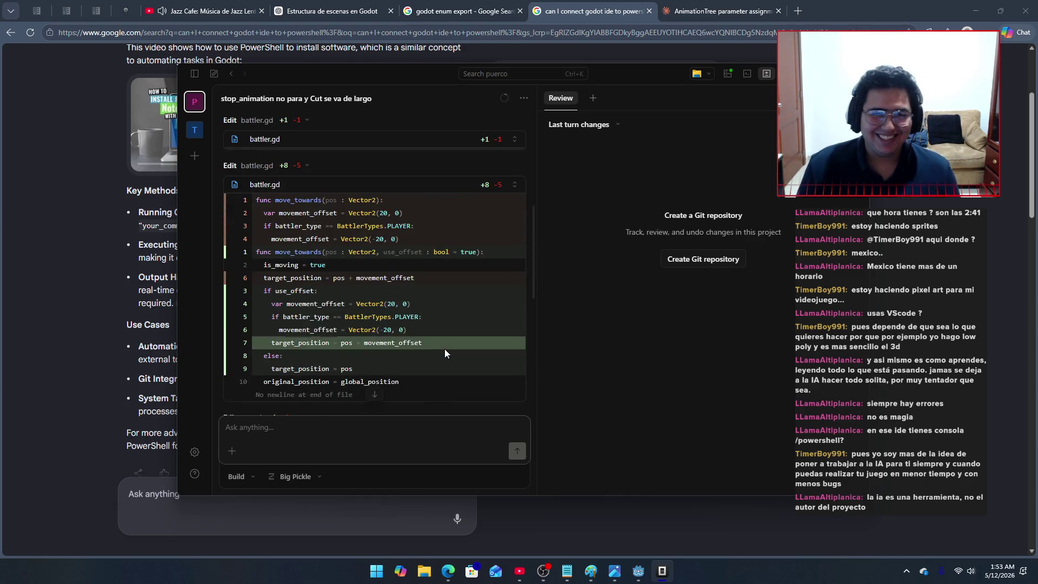
{"action": "scroll", "coordinate": [444, 349], "scroll_direction": "down", "scroll_amount": 3}
{"action": "scroll", "coordinate": [443, 350], "scroll_direction": "down", "scroll_amount": 3}
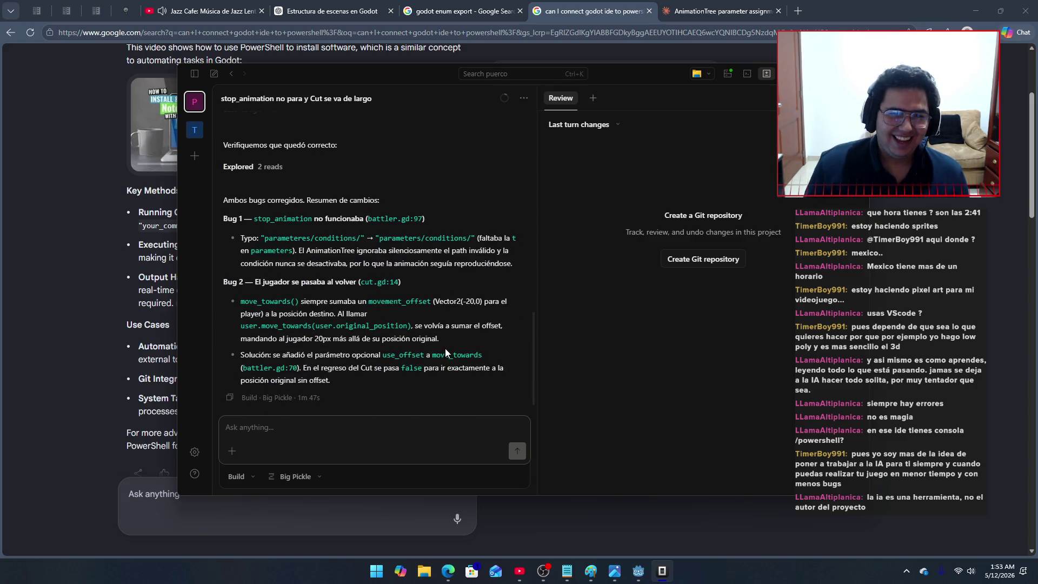
{"action": "scroll", "coordinate": [451, 349], "scroll_direction": "up", "scroll_amount": 15}
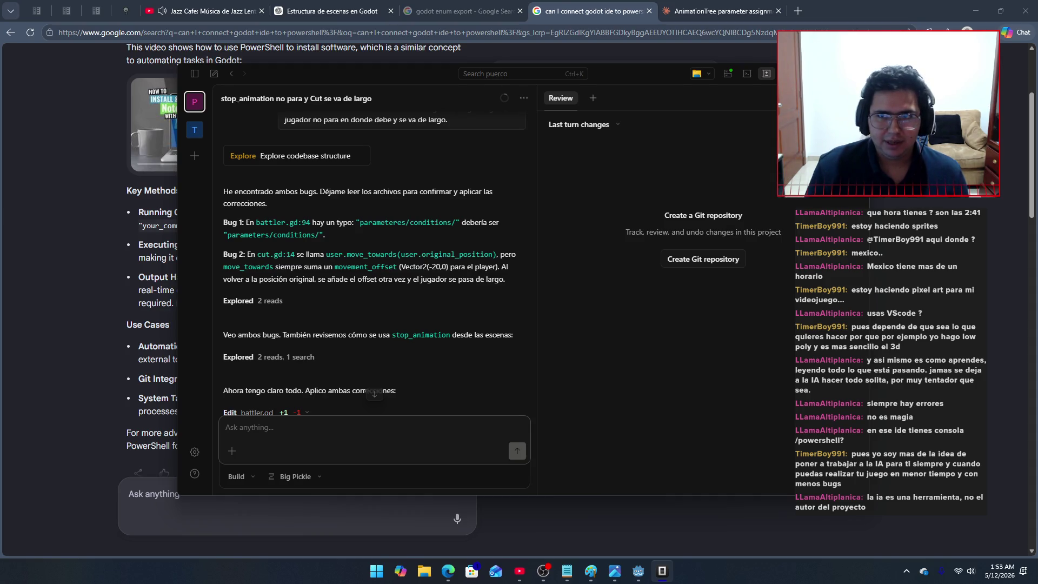
{"action": "key", "text": "alt+F4"}
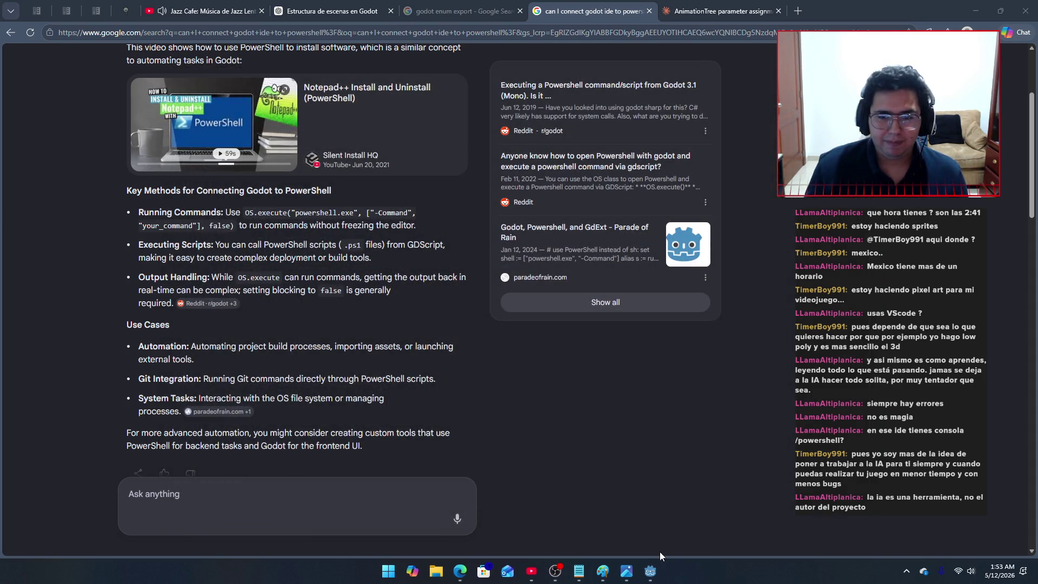
Step: Return to Godot and check the move_and_slide() call on line 67 of the script
{"action": "left_click", "coordinate": [650, 571]}
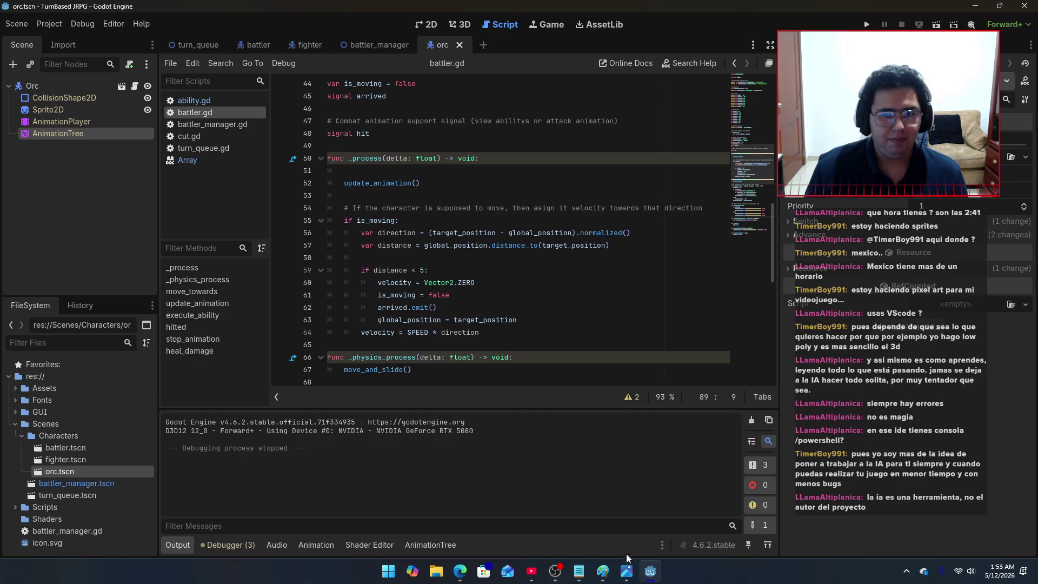
{"action": "scroll", "coordinate": [498, 359], "scroll_direction": "down", "scroll_amount": 3}
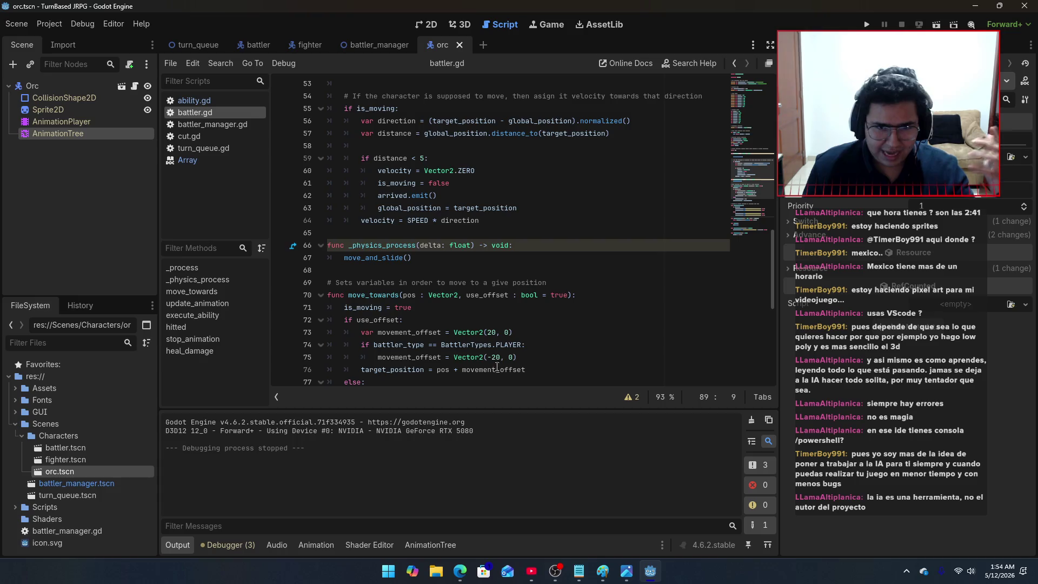
{"action": "left_click", "coordinate": [437, 257]}
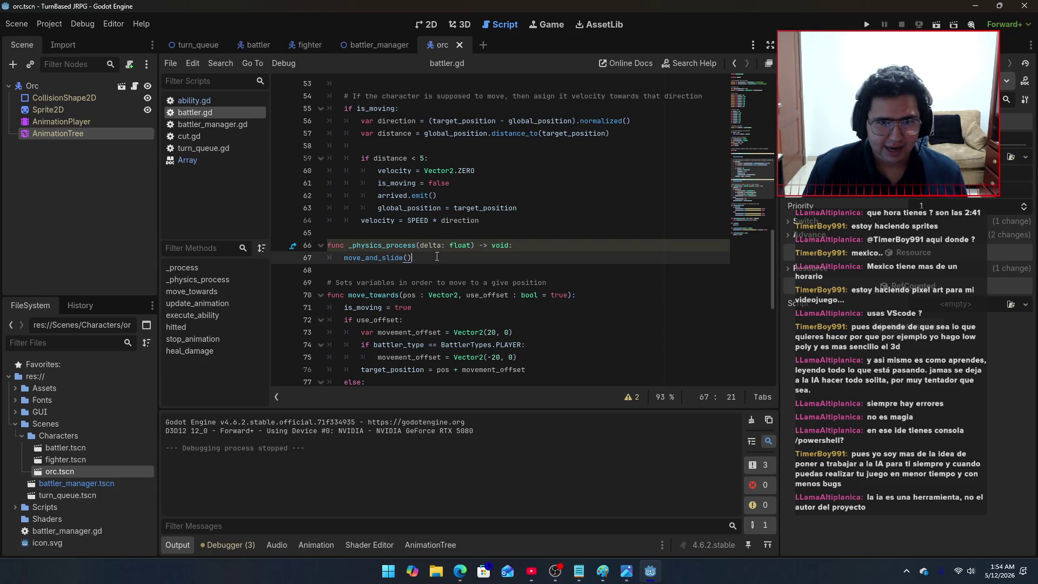
{"action": "scroll", "coordinate": [513, 257], "scroll_direction": "down", "scroll_amount": 8}
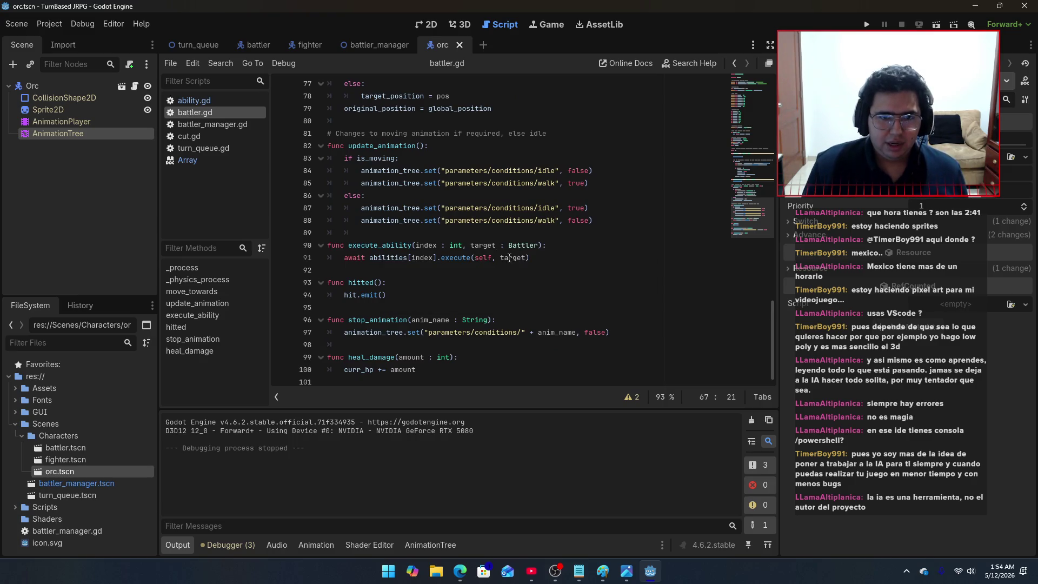
Step: Run the battle to watch the orc, then leave the game and open File Explorer
{"action": "left_click", "coordinate": [867, 25]}
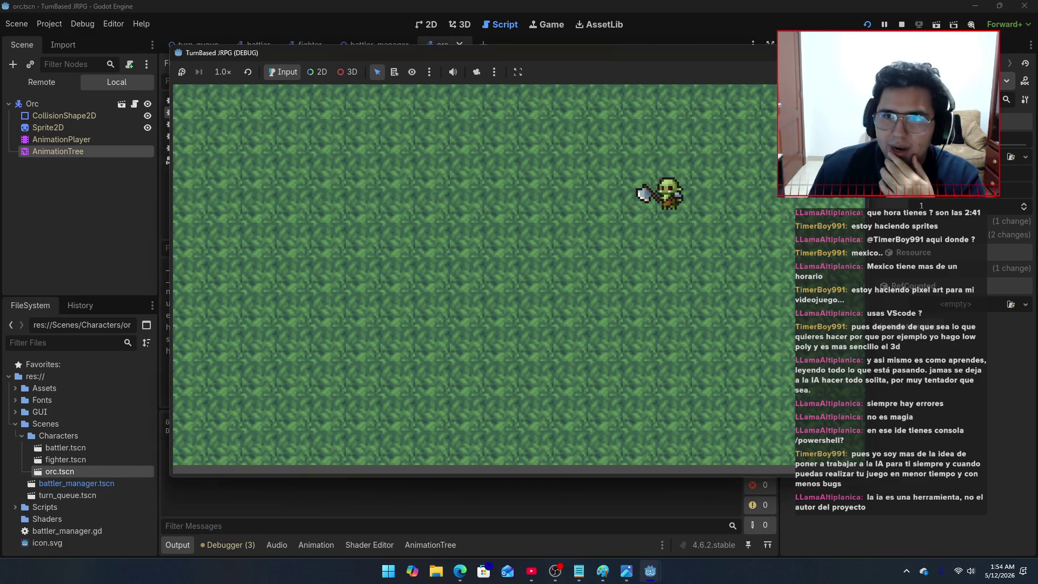
{"action": "key", "text": "alt+Tab"}
{"action": "key", "text": "super+e"}
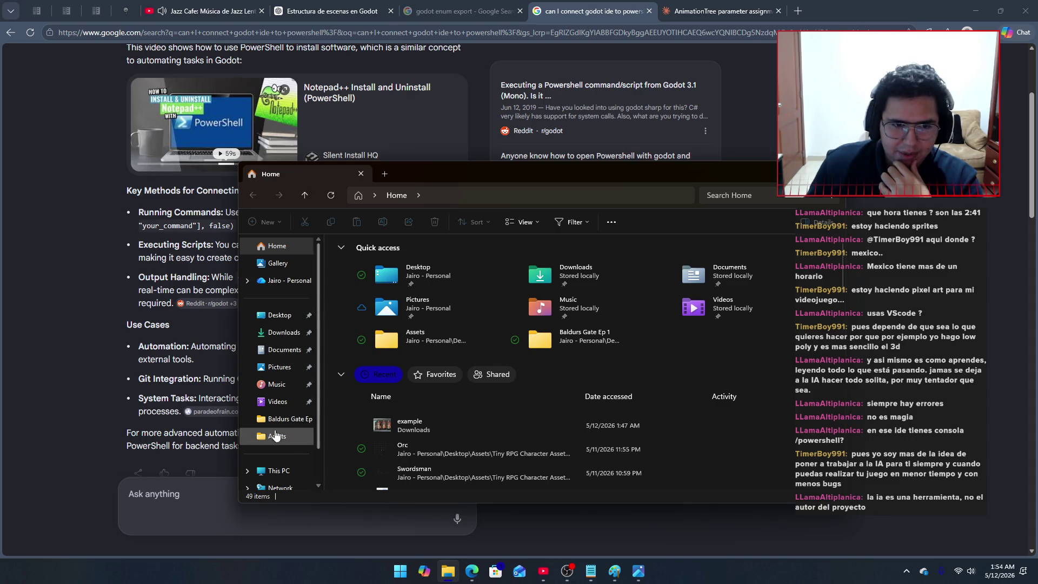
Step: Browse to C:\Users\<user>\Games and delete the puerco folder
{"action": "scroll", "coordinate": [270, 433], "scroll_direction": "down", "scroll_amount": 1}
{"action": "left_click", "coordinate": [279, 435]}
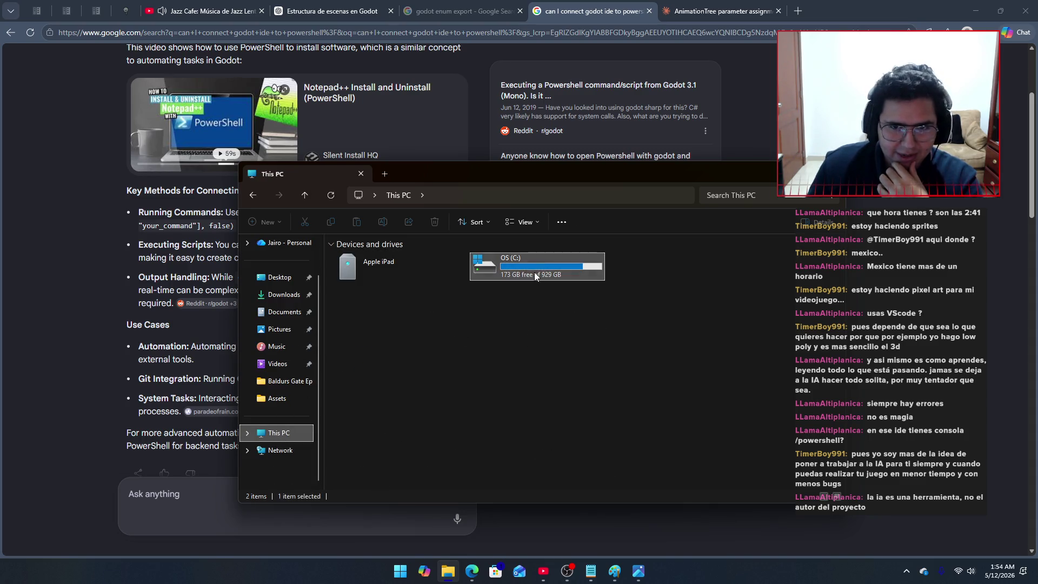
{"action": "double_click", "coordinate": [534, 271]}
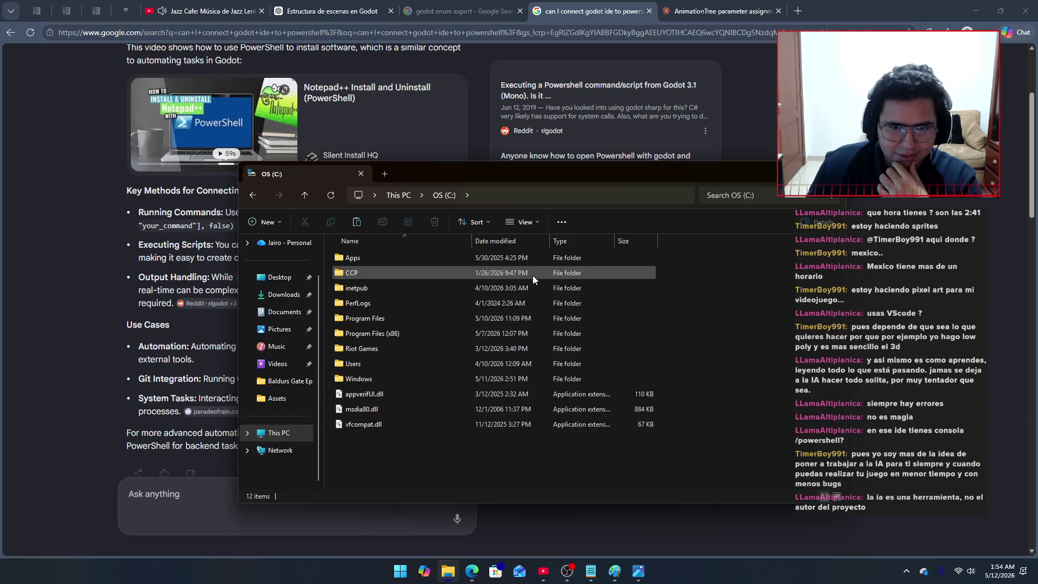
{"action": "double_click", "coordinate": [374, 363]}
{"action": "double_click", "coordinate": [358, 259]}
{"action": "scroll", "coordinate": [378, 357], "scroll_direction": "down", "scroll_amount": 2}
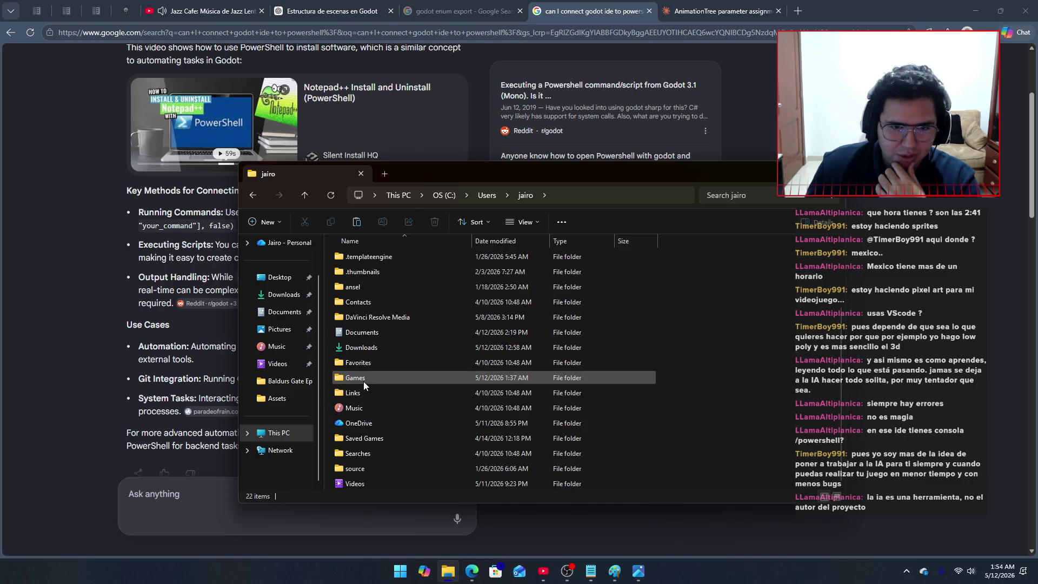
{"action": "double_click", "coordinate": [363, 378]}
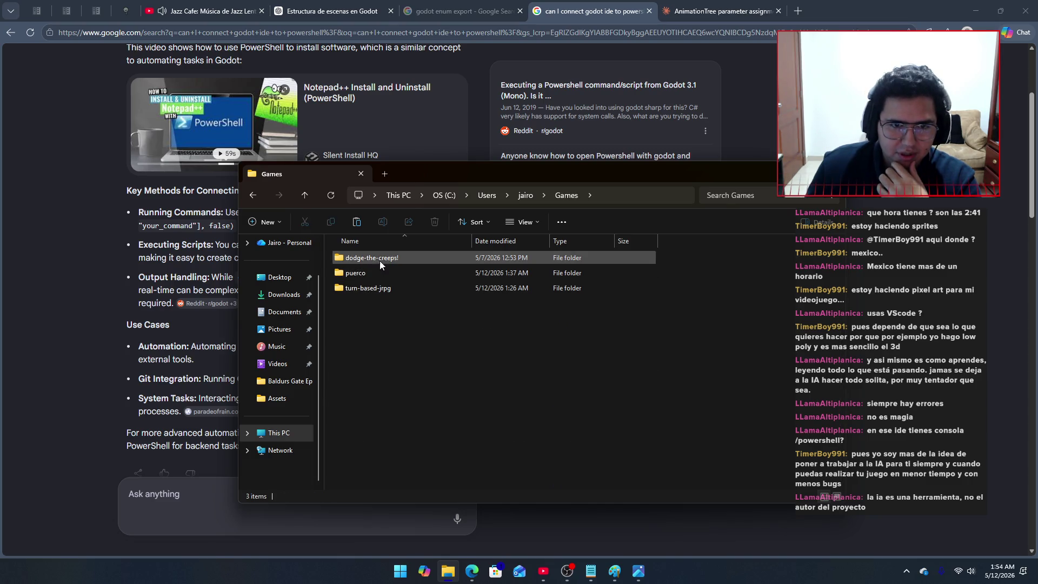
{"action": "left_click", "coordinate": [375, 274]}
{"action": "key", "text": "Delete"}
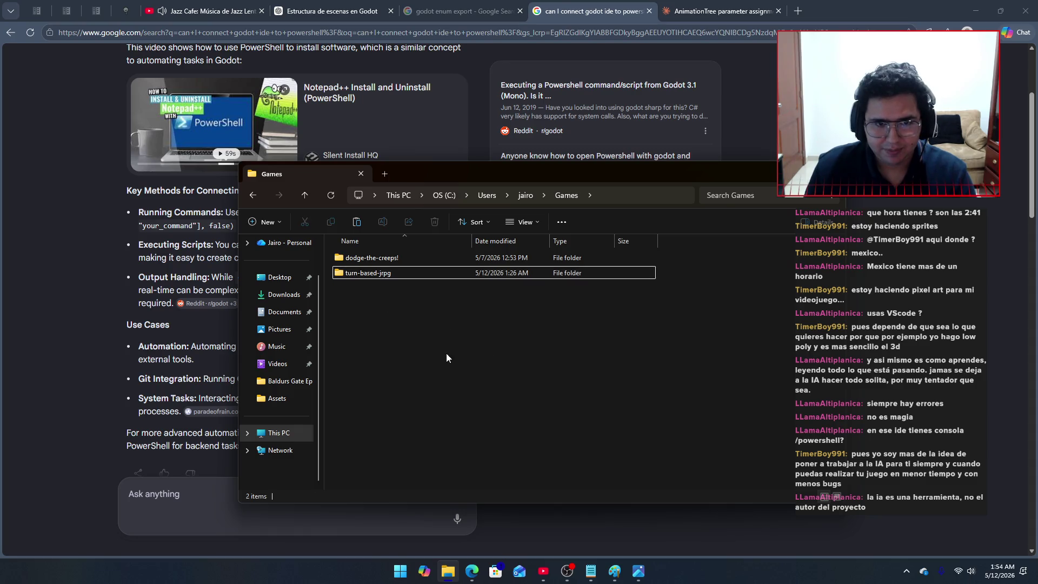
Step: Launch Godot Engine from the system search
{"action": "key", "text": "super"}
{"action": "type", "text": "godot"}
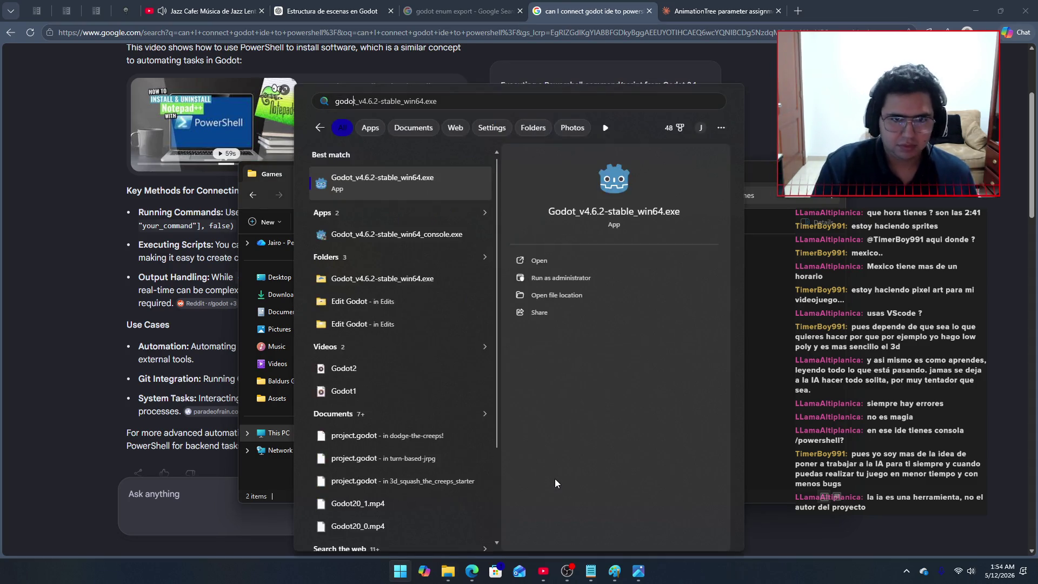
{"action": "key", "text": "Return"}
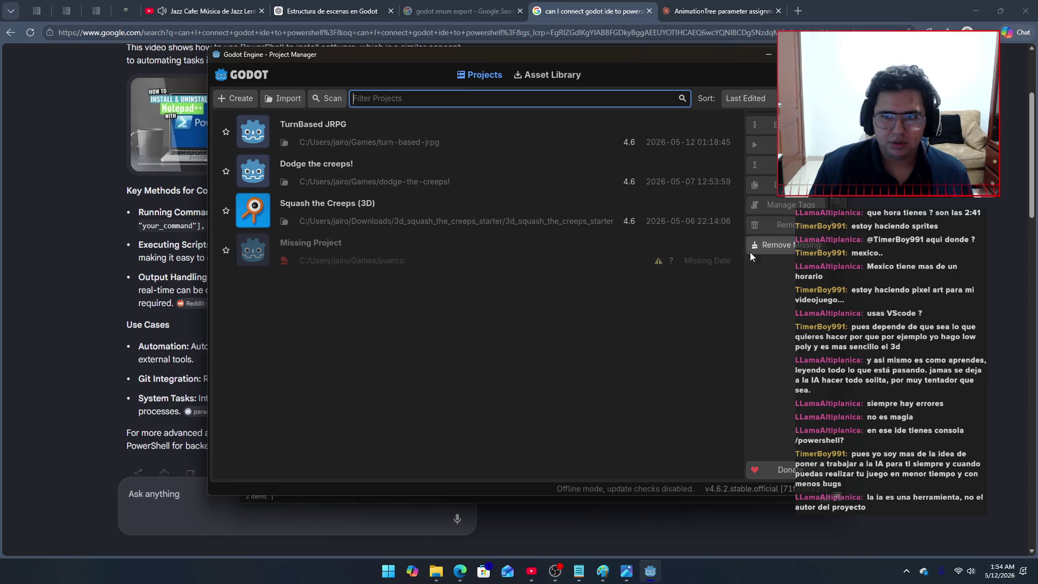
Step: Remove the missing puerco project from the list and open TurnBased JRPG
{"action": "left_click", "coordinate": [768, 246]}
{"action": "left_click", "coordinate": [479, 309]}
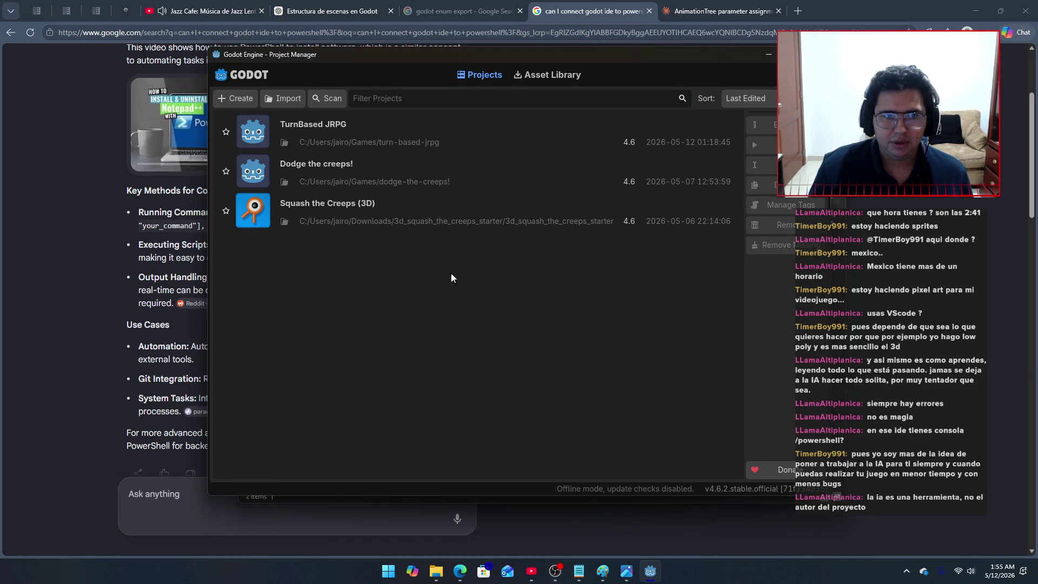
{"action": "double_click", "coordinate": [387, 138]}
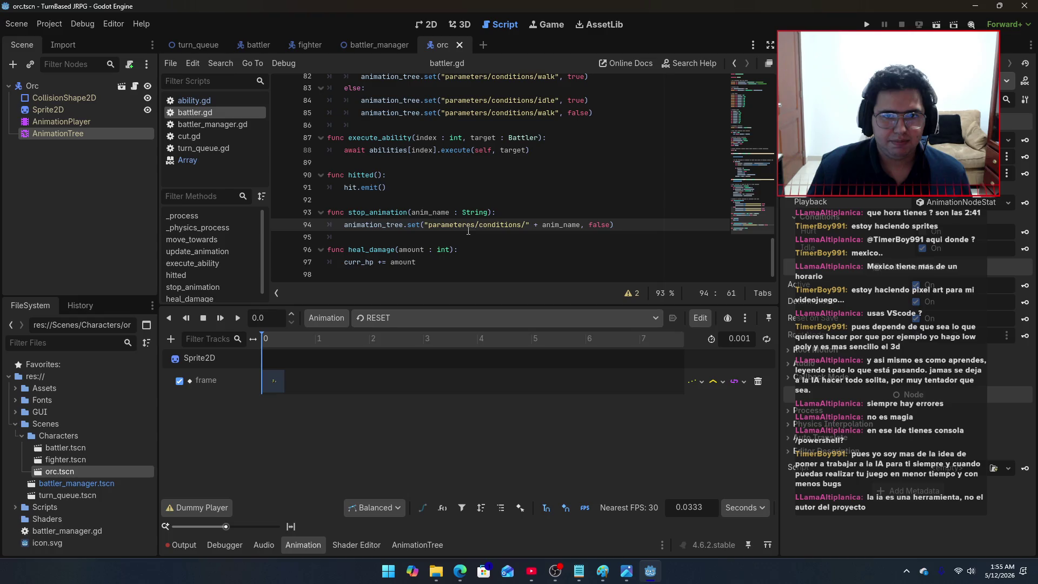
Step: Correct 'parameteres' to 'parameters' on line 94 of battler.gd, save, and review the code
{"action": "key", "text": "BackSpace"}
{"action": "key", "text": "ctrl+s"}
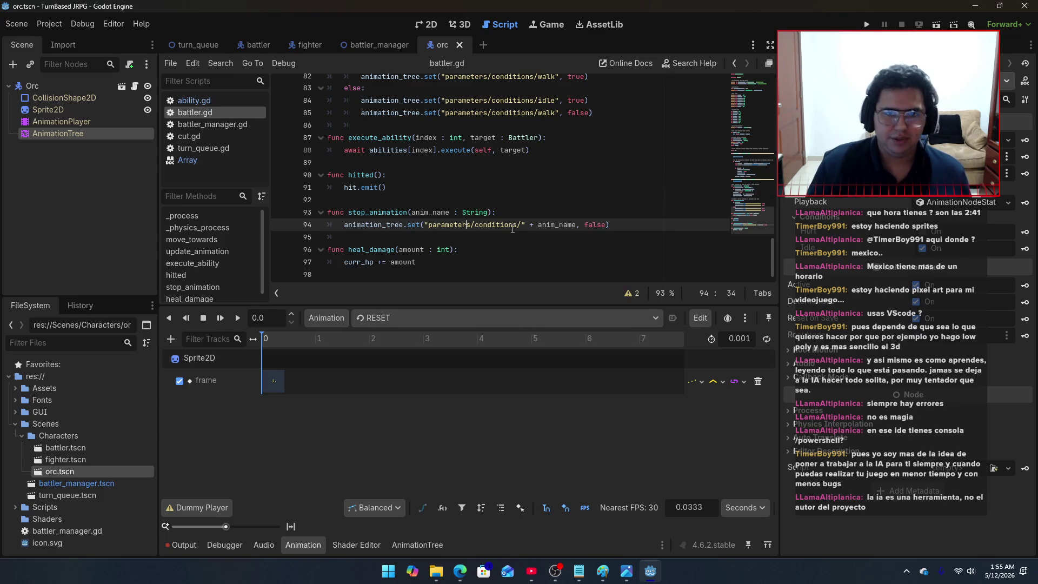
{"action": "key", "text": "ctrl+s"}
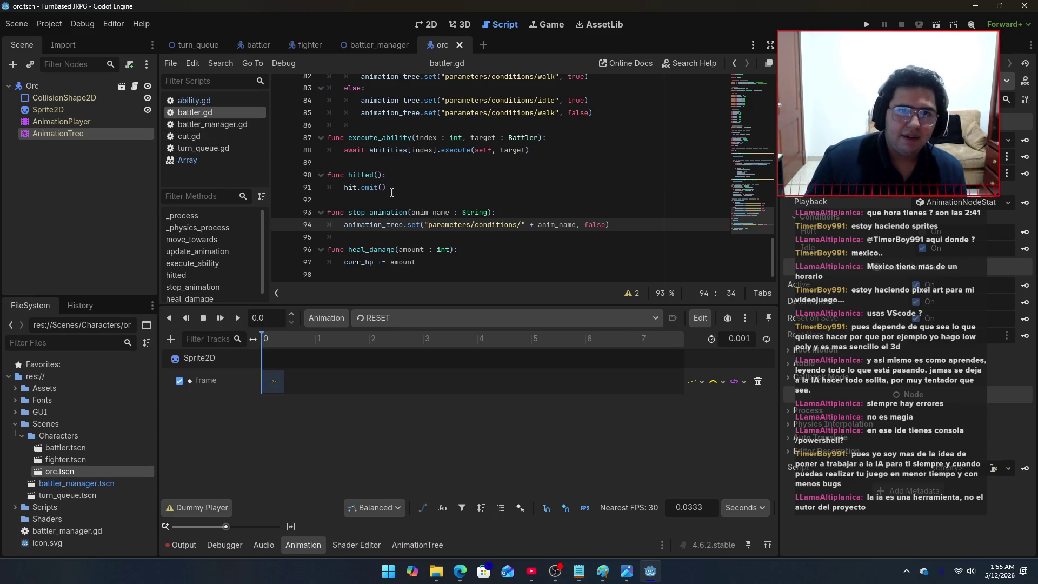
{"action": "scroll", "coordinate": [412, 210], "scroll_direction": "up", "scroll_amount": 6}
{"action": "scroll", "coordinate": [425, 214], "scroll_direction": "up", "scroll_amount": 1}
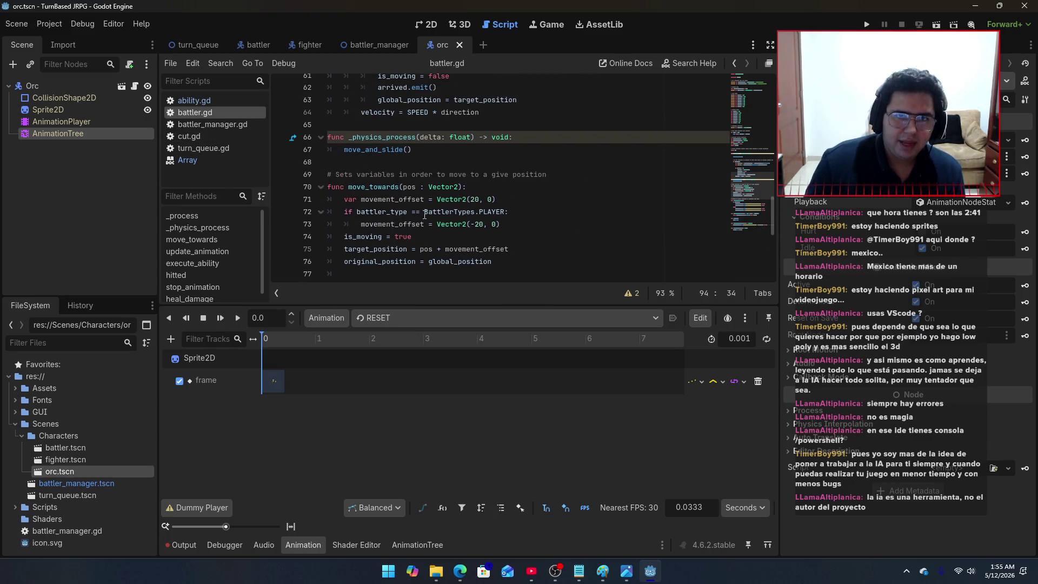
{"action": "scroll", "coordinate": [437, 219], "scroll_direction": "down", "scroll_amount": 3}
{"action": "scroll", "coordinate": [437, 219], "scroll_direction": "up", "scroll_amount": 4}
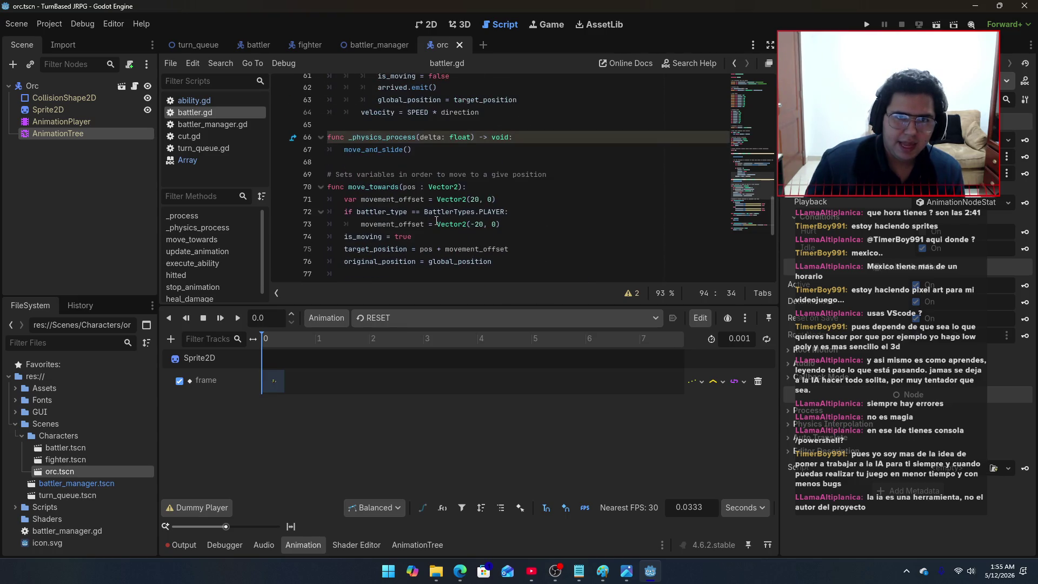
{"action": "scroll", "coordinate": [436, 220], "scroll_direction": "up", "scroll_amount": 5}
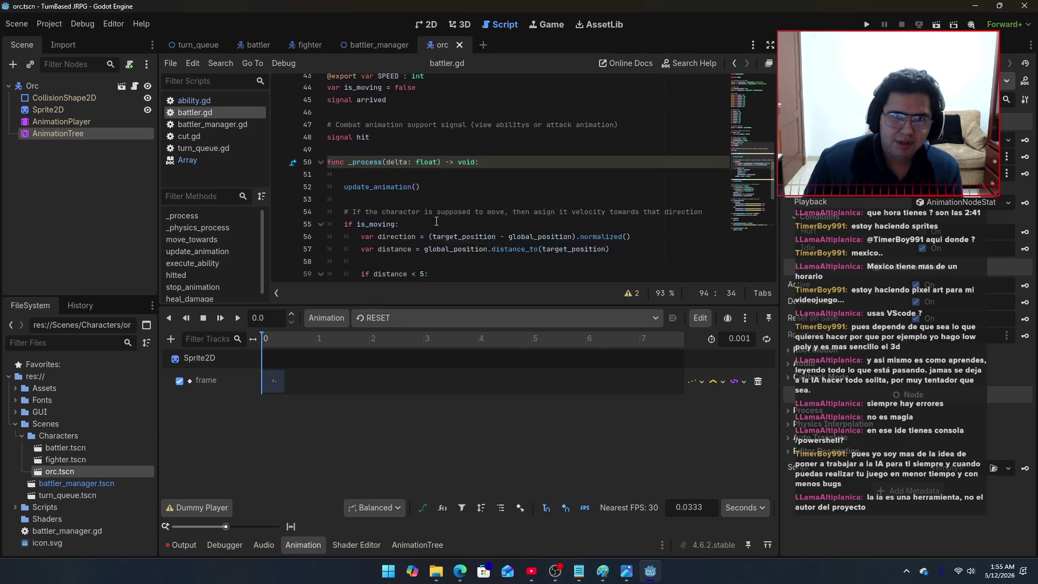
{"action": "scroll", "coordinate": [436, 222], "scroll_direction": "down", "scroll_amount": 12}
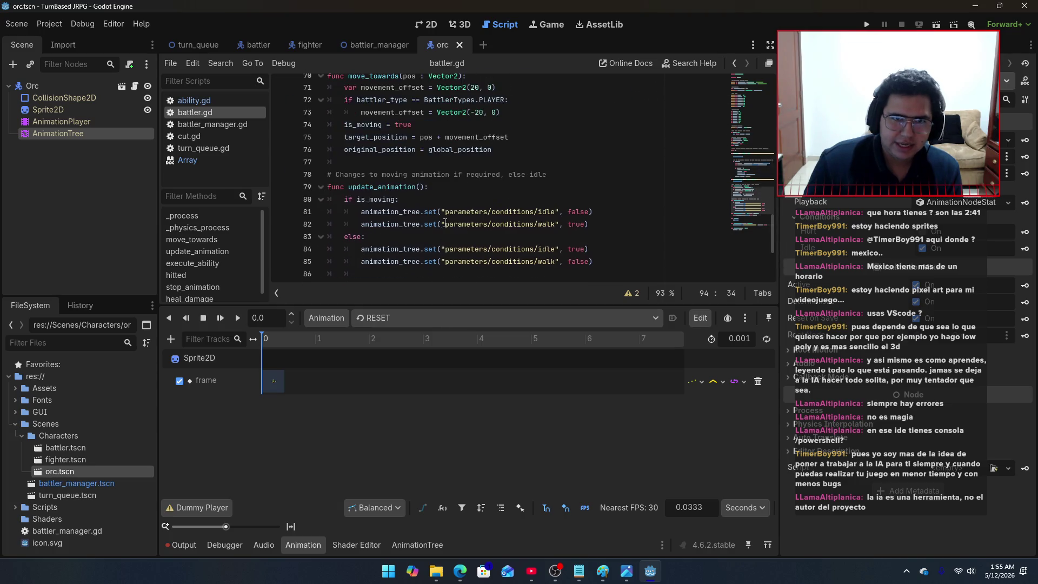
{"action": "scroll", "coordinate": [445, 221], "scroll_direction": "down", "scroll_amount": 1}
{"action": "scroll", "coordinate": [437, 219], "scroll_direction": "up", "scroll_amount": 3}
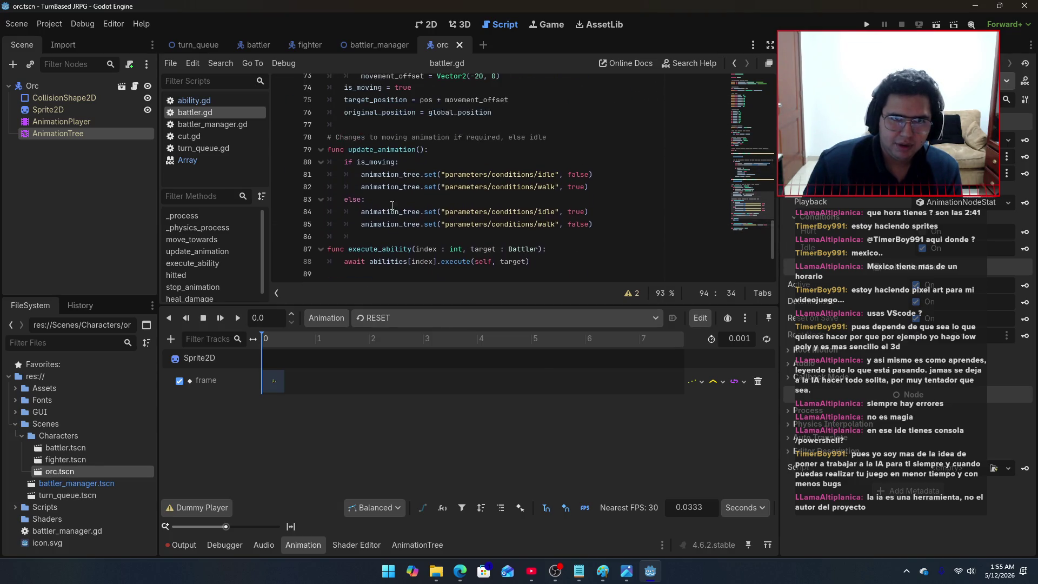
{"action": "scroll", "coordinate": [442, 214], "scroll_direction": "down", "scroll_amount": 5}
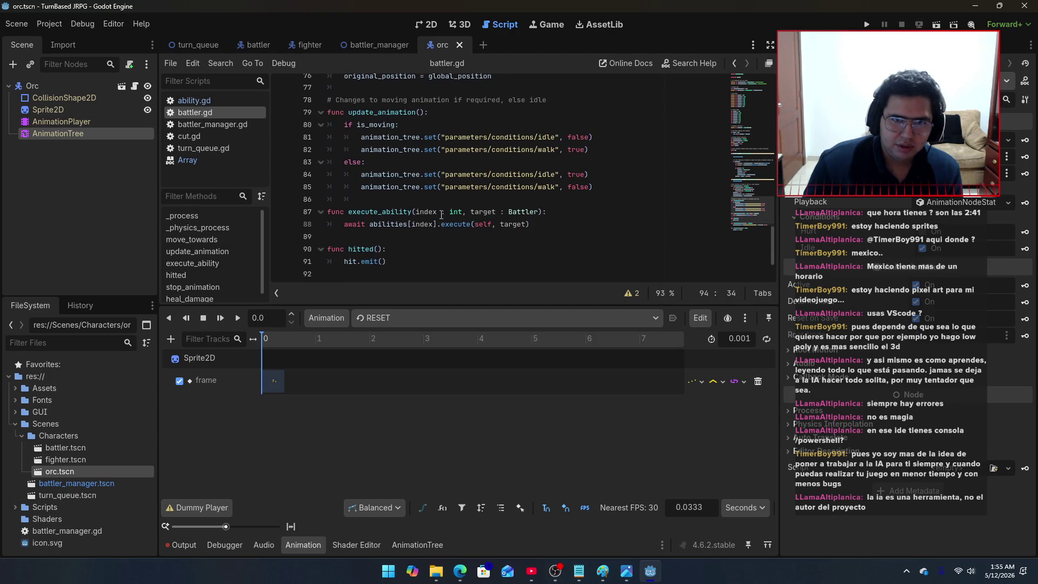
{"action": "scroll", "coordinate": [442, 215], "scroll_direction": "up", "scroll_amount": 7}
{"action": "scroll", "coordinate": [442, 216], "scroll_direction": "up", "scroll_amount": 6}
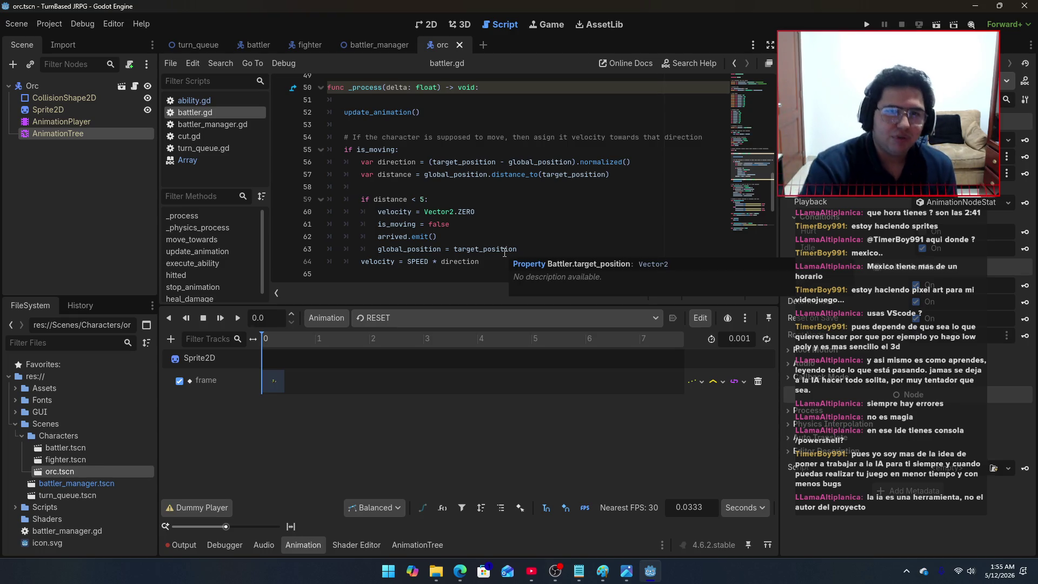
Step: Bring cut.gd back up and switch through the fighter scene to battler_manager
{"action": "key", "text": "alt+Left"}
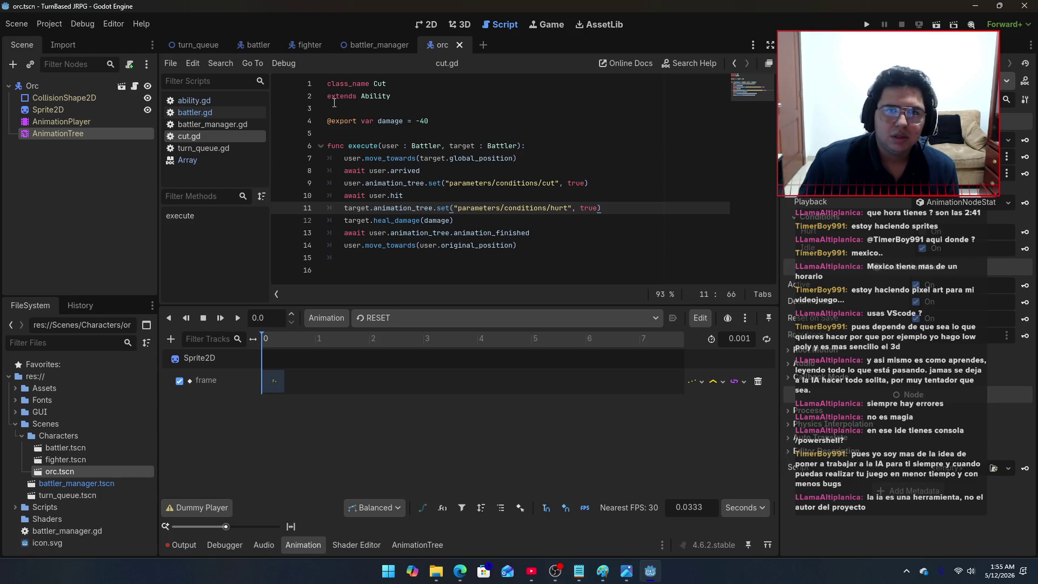
{"action": "left_click", "coordinate": [303, 48]}
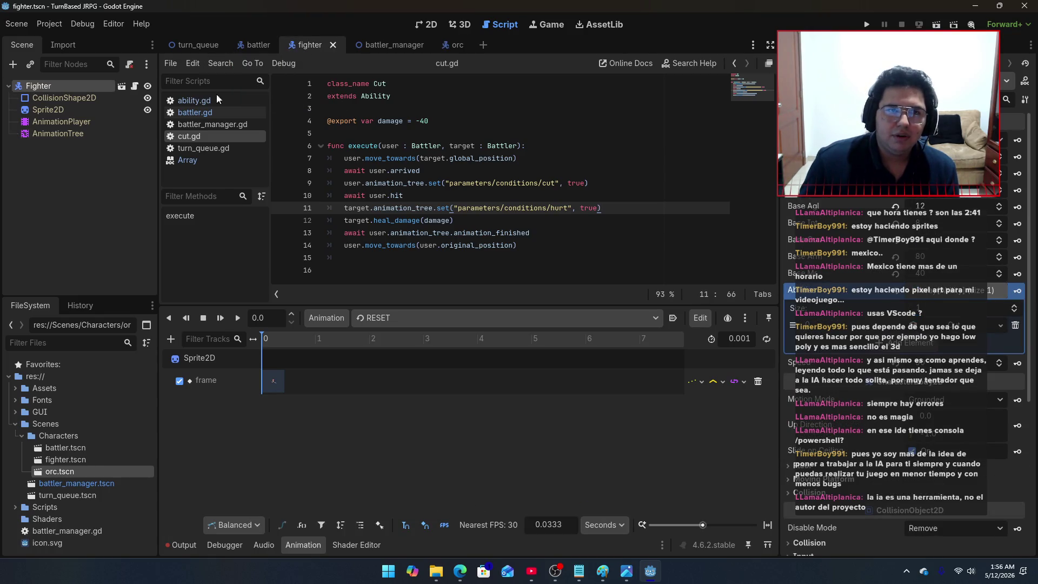
{"action": "left_click", "coordinate": [371, 47]}
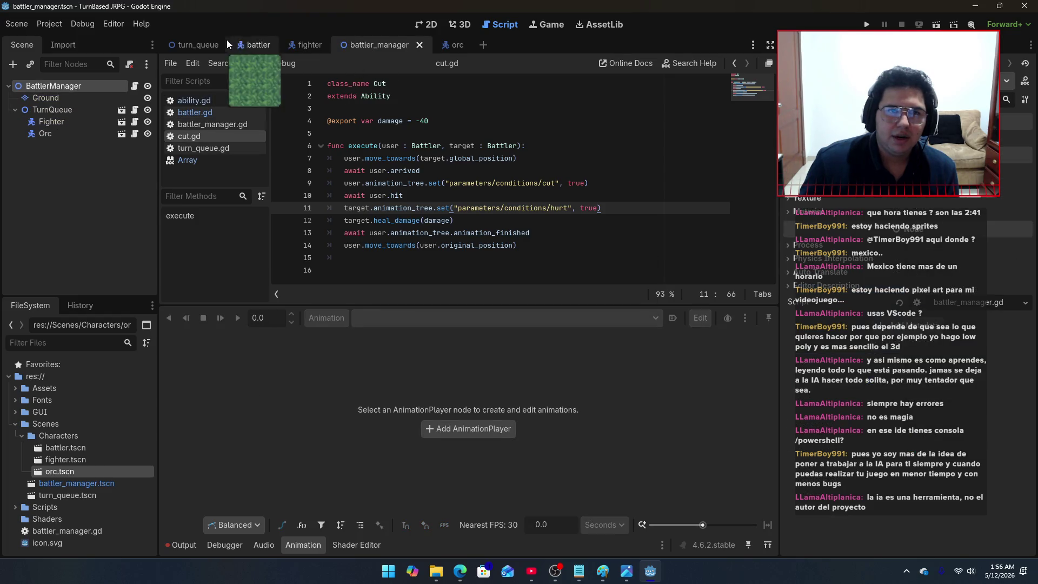
Step: In battler_manager.gd, edit the player check and else branch of give_turn_to
{"action": "left_click", "coordinate": [206, 124]}
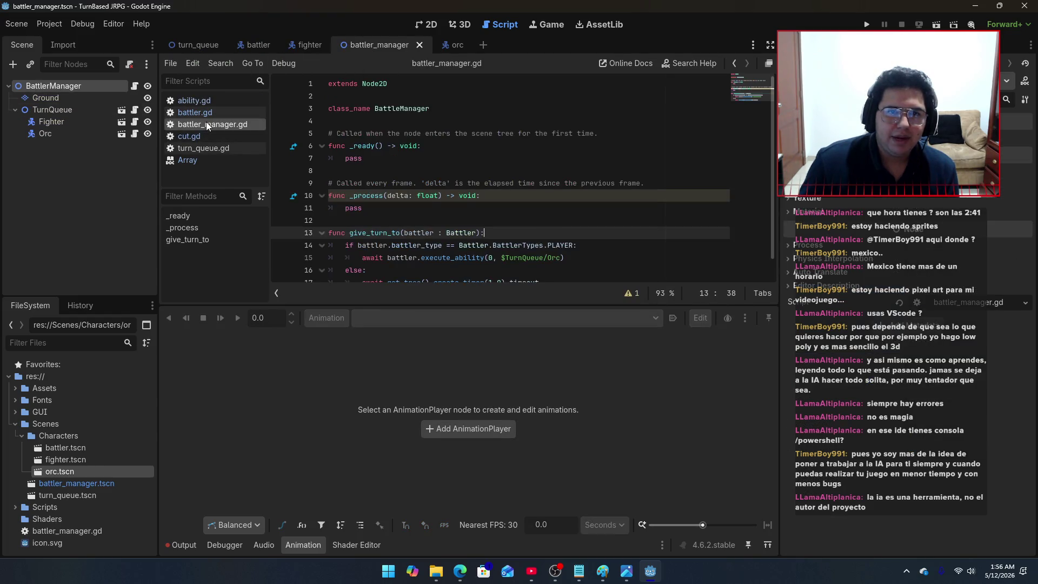
{"action": "scroll", "coordinate": [369, 175], "scroll_direction": "down", "scroll_amount": 1}
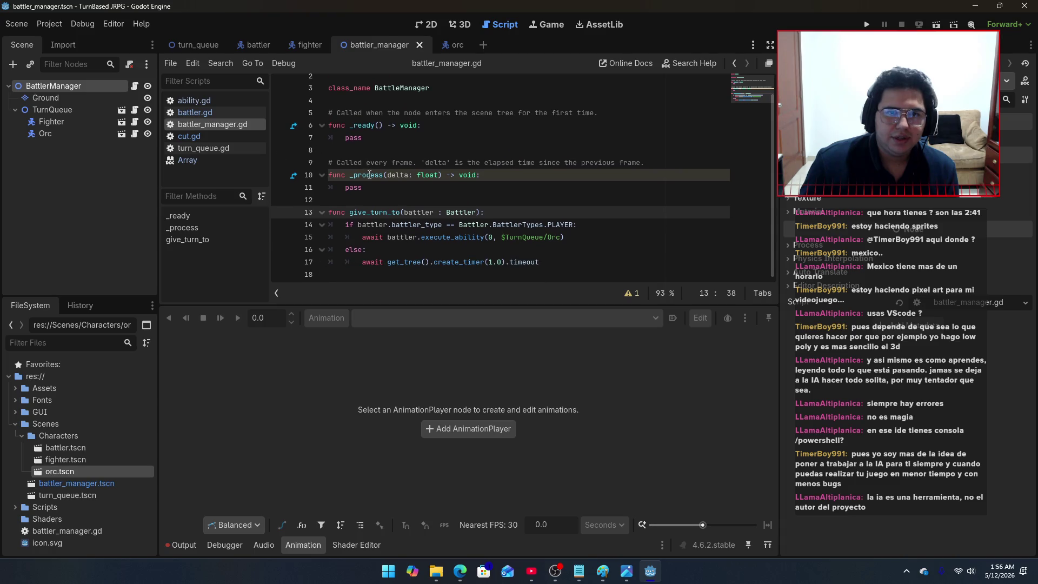
{"action": "left_click", "coordinate": [386, 240]}
{"action": "key", "text": "shift+Up"}
{"action": "key", "text": "shift+Home"}
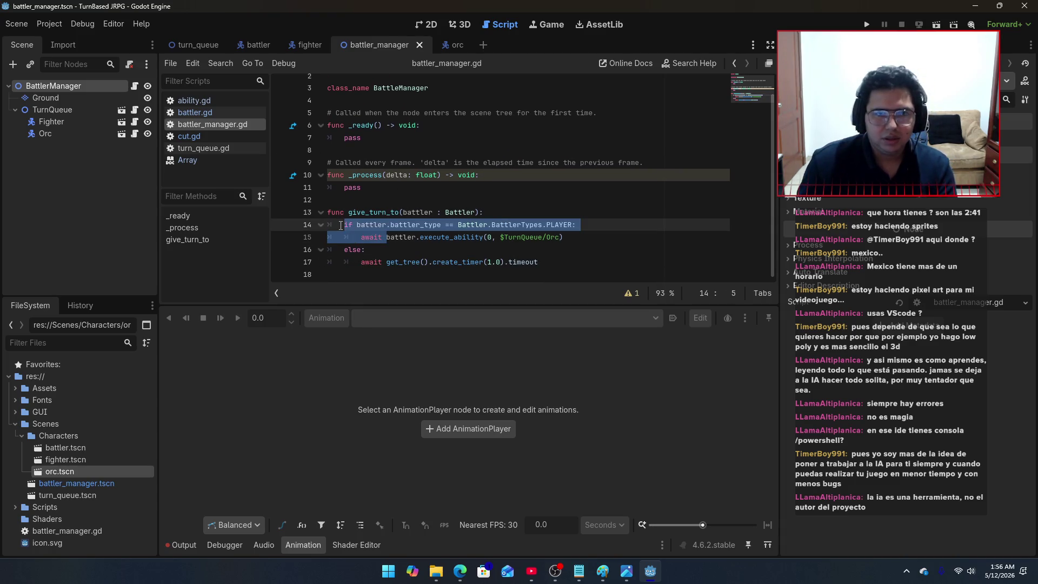
{"action": "left_click", "coordinate": [429, 254]}
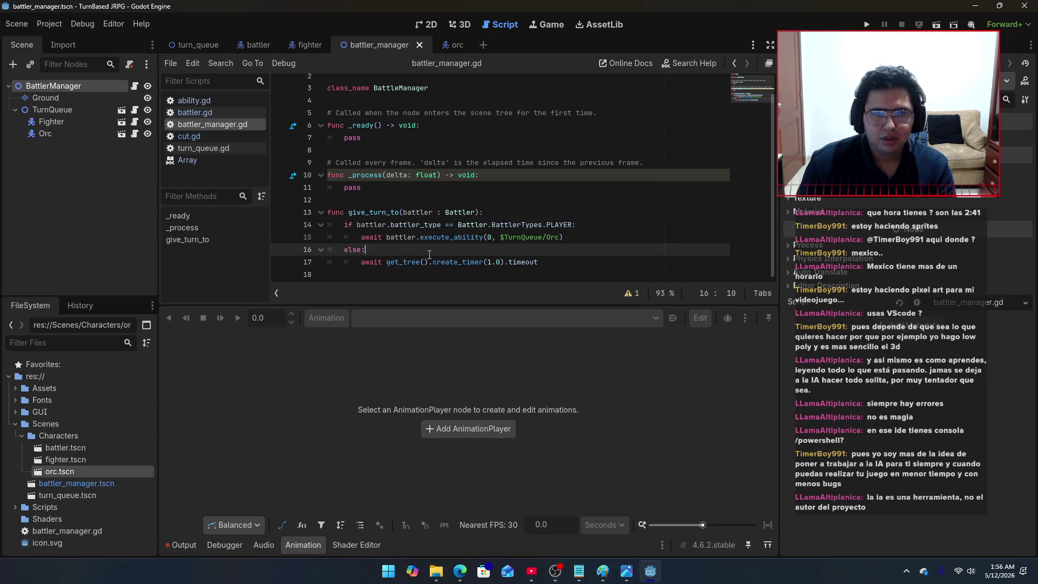
{"action": "left_click", "coordinate": [532, 267]}
{"action": "key", "text": "shift+Up"}
{"action": "key", "text": "shift+Up"}
{"action": "key", "text": "shift+End"}
{"action": "key", "text": "BackSpace"}
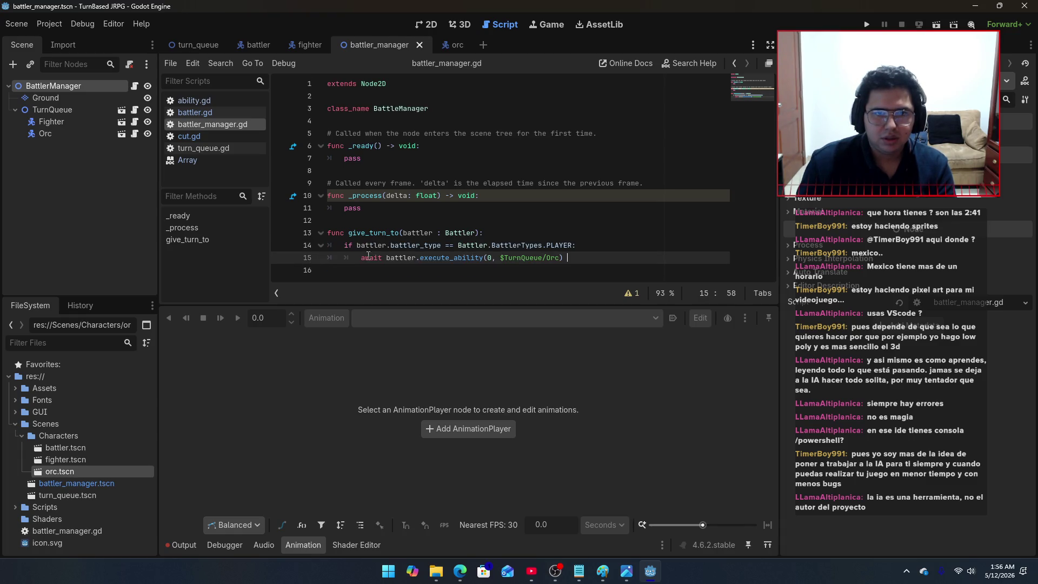
Step: Remove the await before the execute_ability call on line 15
{"action": "double_click", "coordinate": [370, 257]}
{"action": "key", "text": "BackSpace"}
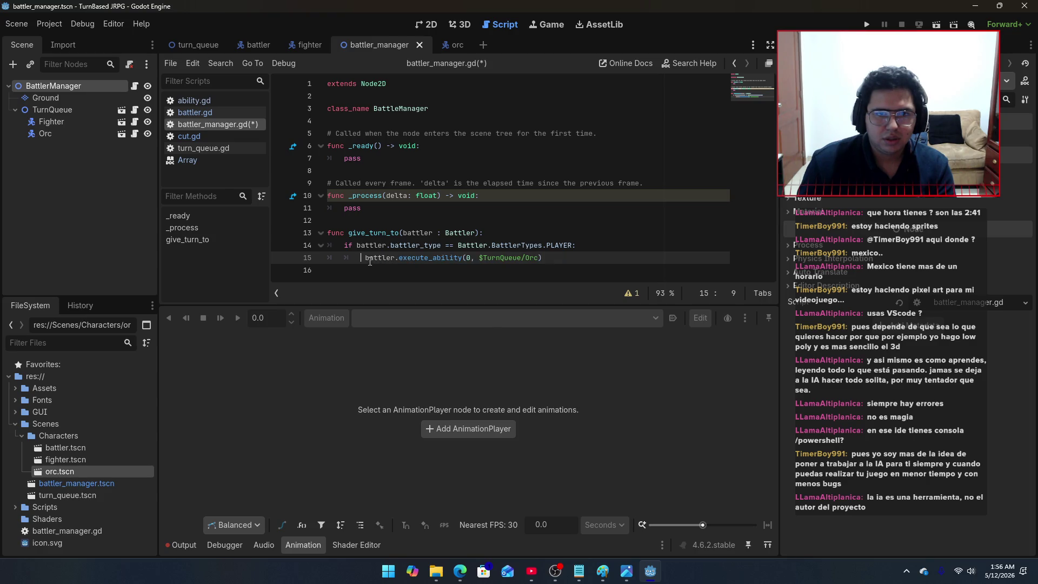
{"action": "key", "text": "BackSpace"}
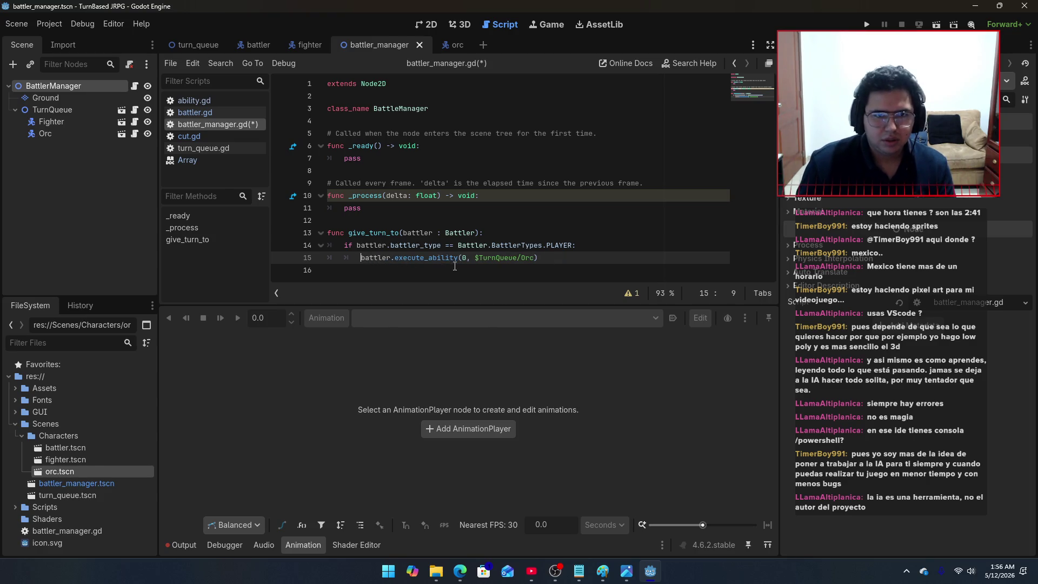
{"action": "key", "text": "ctrl+z"}
{"action": "key", "text": "ctrl+z"}
{"action": "key", "text": "ctrl+z"}
{"action": "key", "text": "ctrl+z"}
{"action": "key", "text": "ctrl+z"}
{"action": "key", "text": "ctrl+z"}
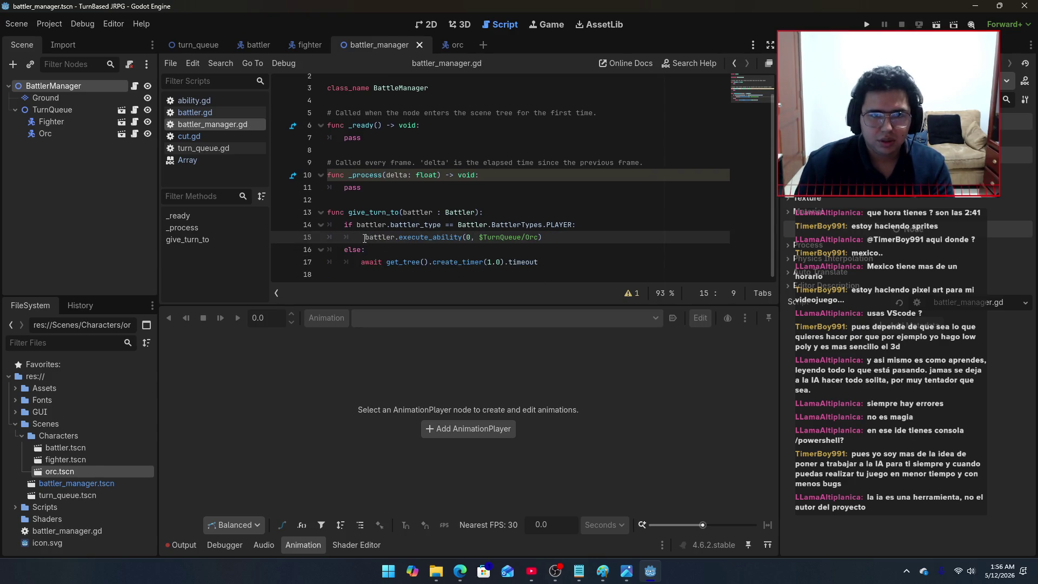
{"action": "key", "text": "BackSpace"}
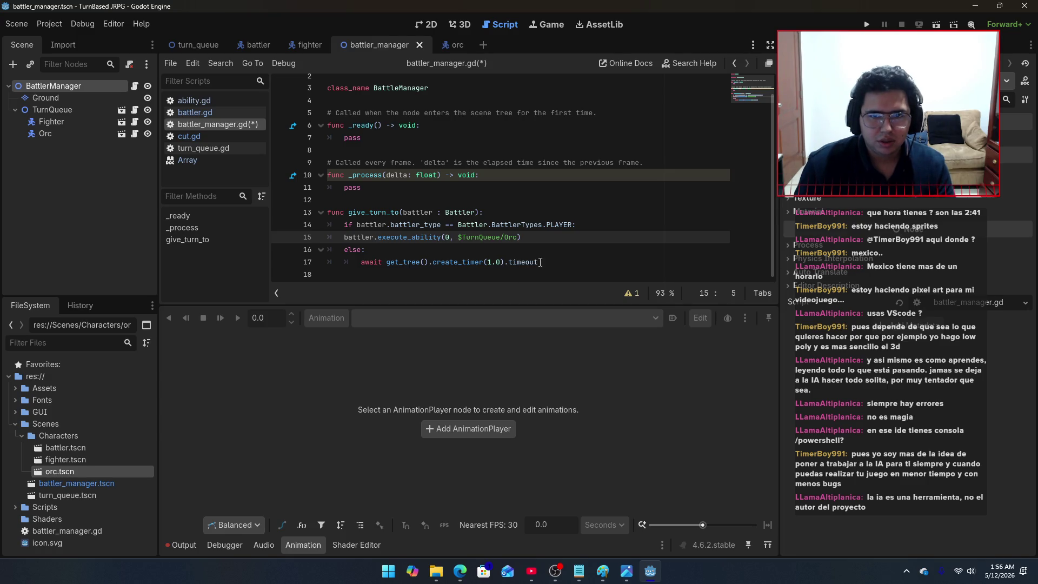
{"action": "key", "text": "Tab"}
Step: Replace the else branch's timer wait with print("Orc turn!") and save
{"action": "left_click_drag", "start_coordinate": [549, 262], "coordinate": [363, 263]}
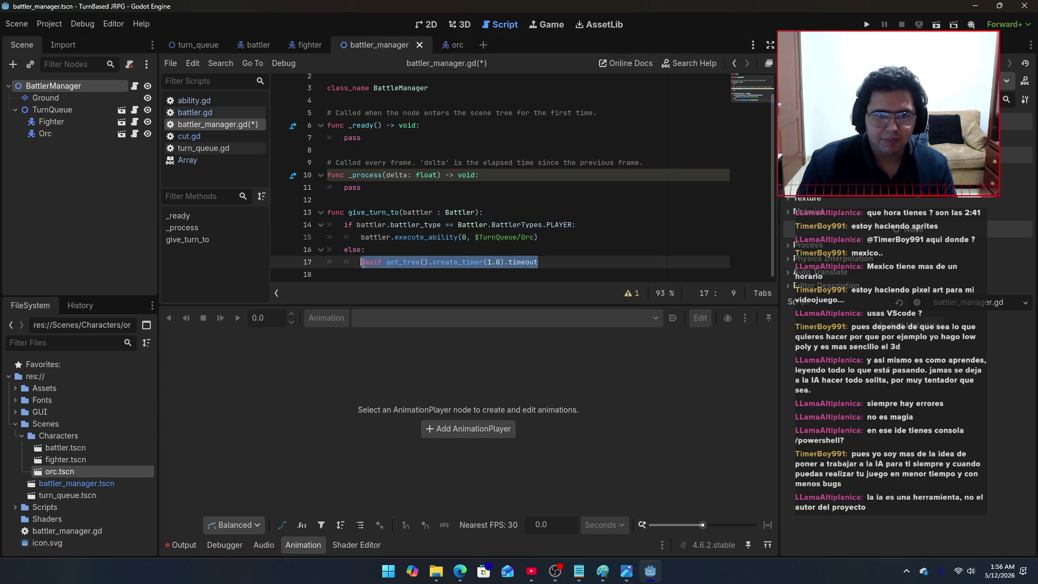
{"action": "type", "text": "print("}
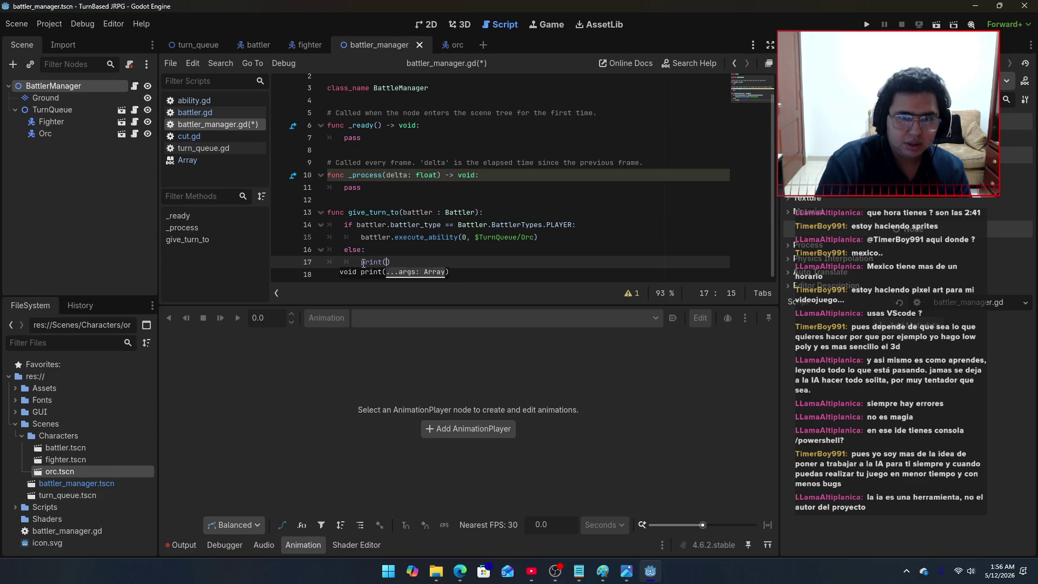
{"action": "type", "text": "\"Orc turn"}
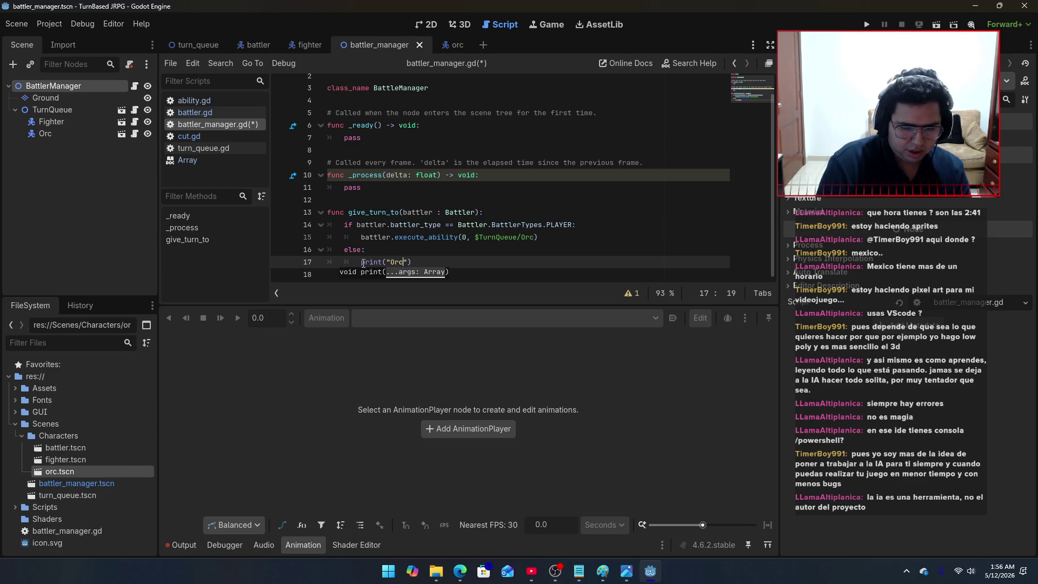
{"action": "type", "text": "!"}
{"action": "key", "text": "ctrl+s"}
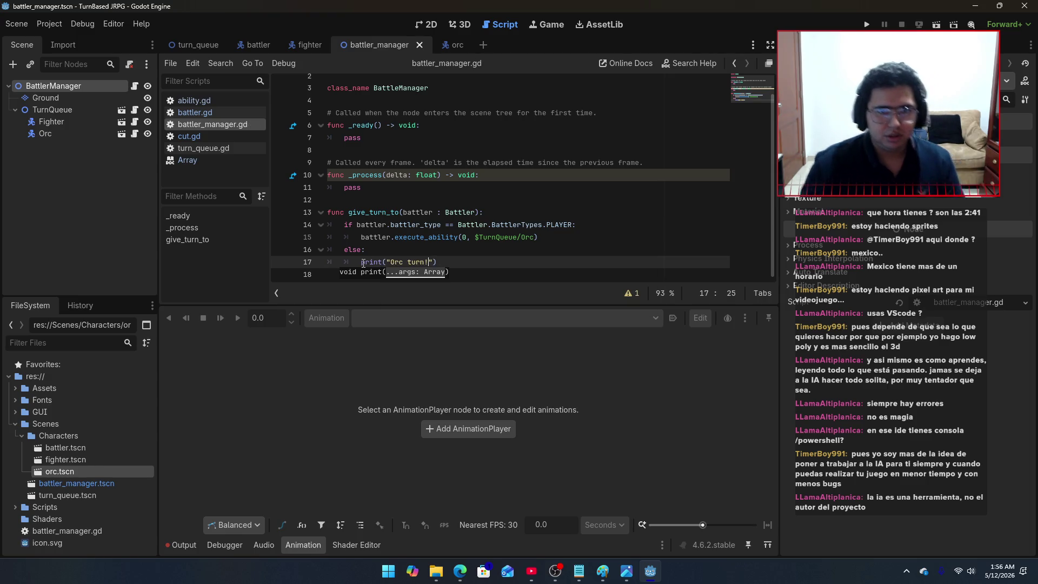
{"action": "left_click", "coordinate": [454, 264]}
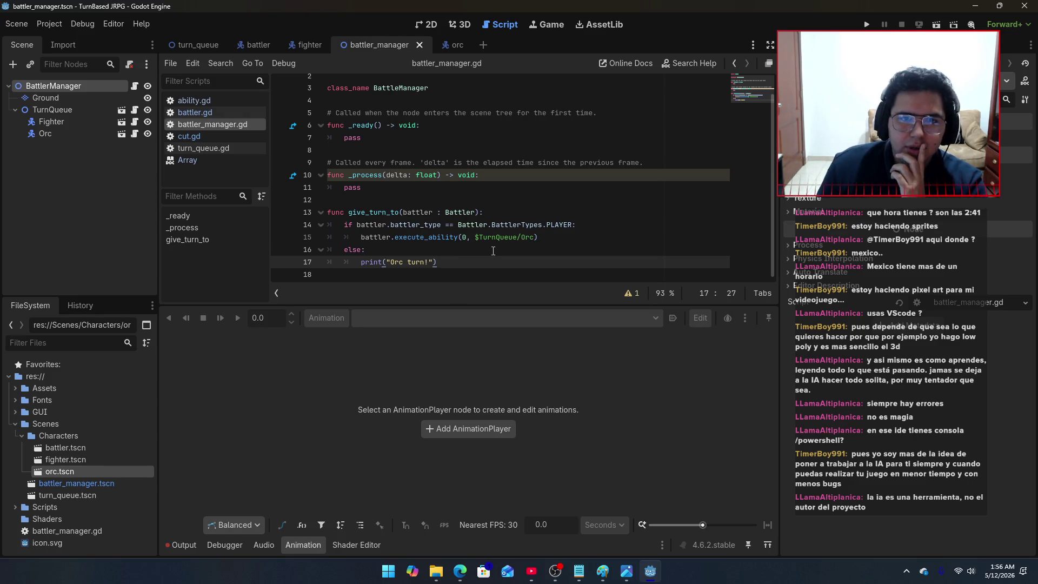
{"action": "left_click", "coordinate": [547, 240]}
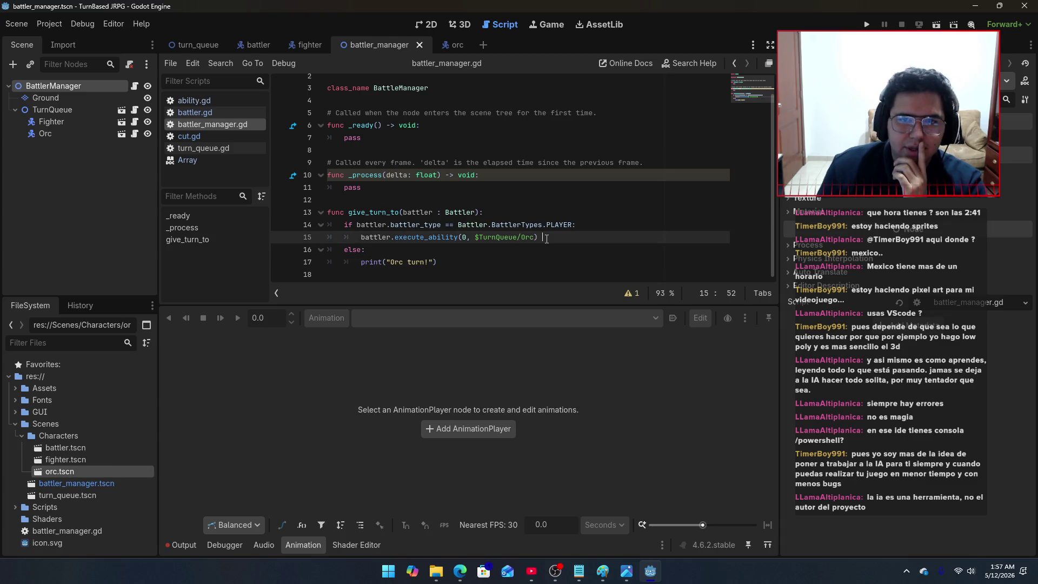
{"action": "key", "text": "BackSpace"}
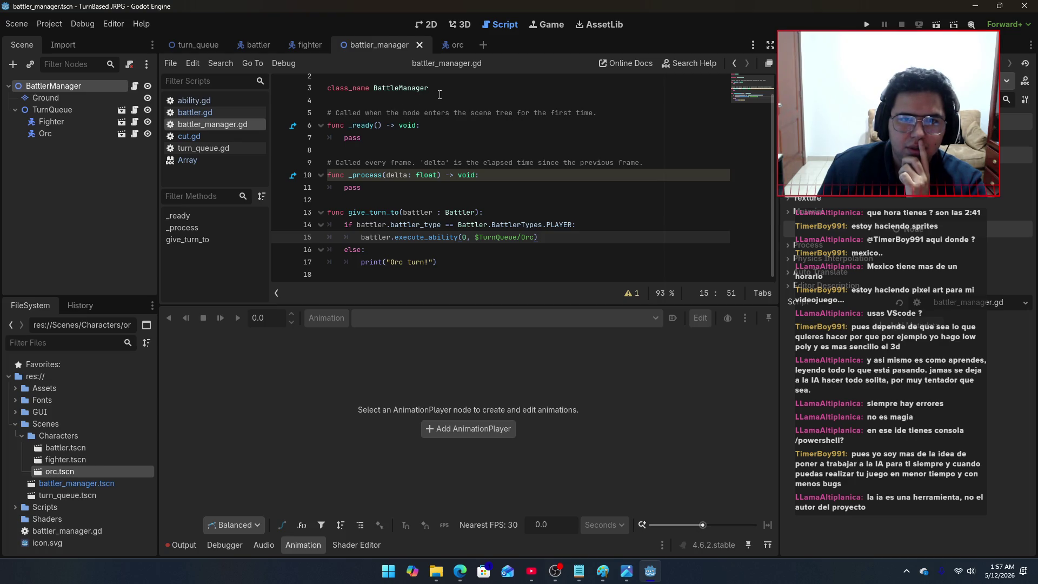
{"action": "left_click", "coordinate": [455, 262]}
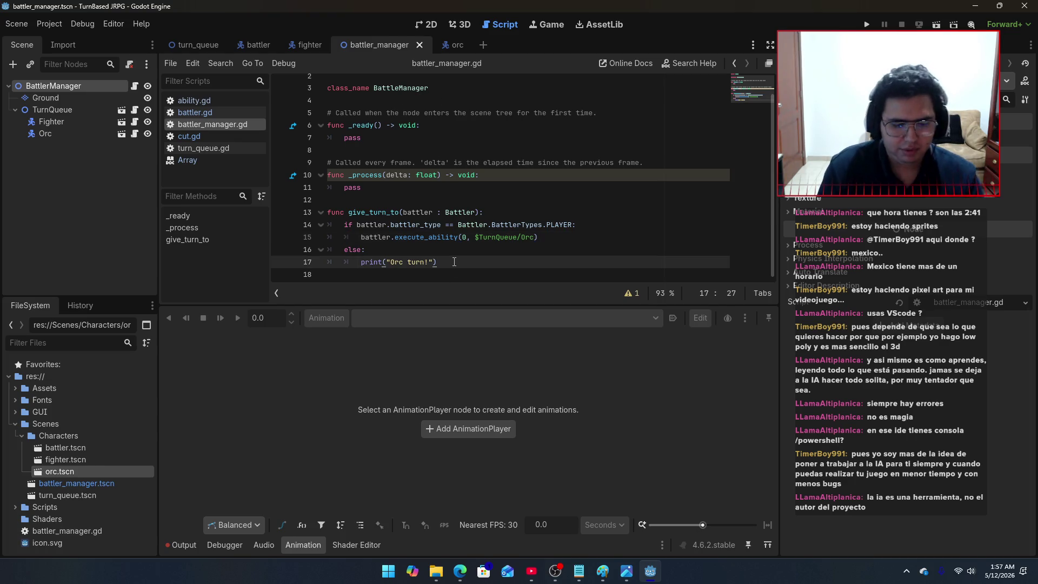
{"action": "key", "text": "Return"}
{"action": "type", "text": "aw"}
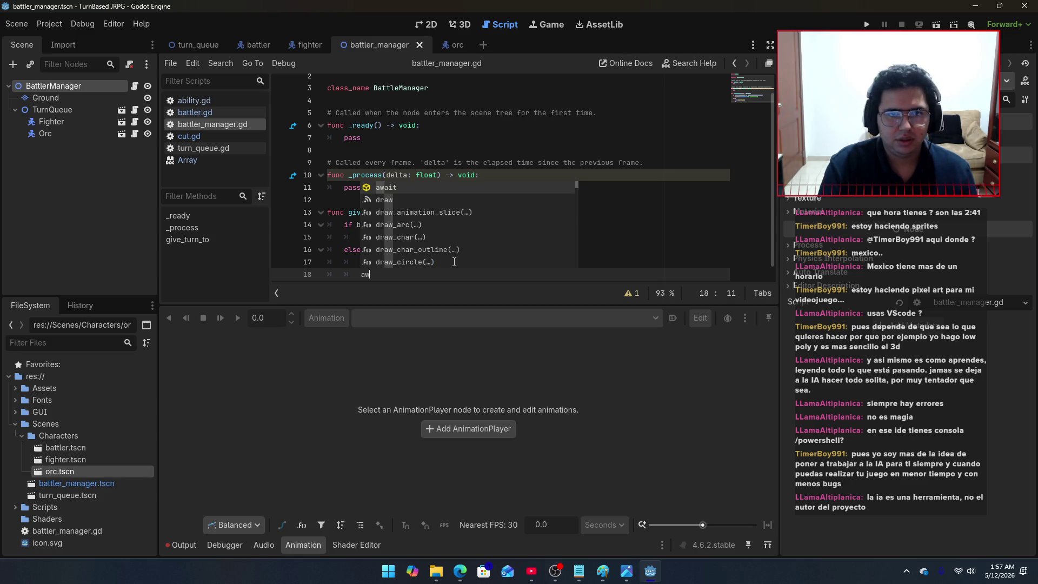
{"action": "key", "text": "Return"}
{"action": "key", "text": "ctrl+BackSpace"}
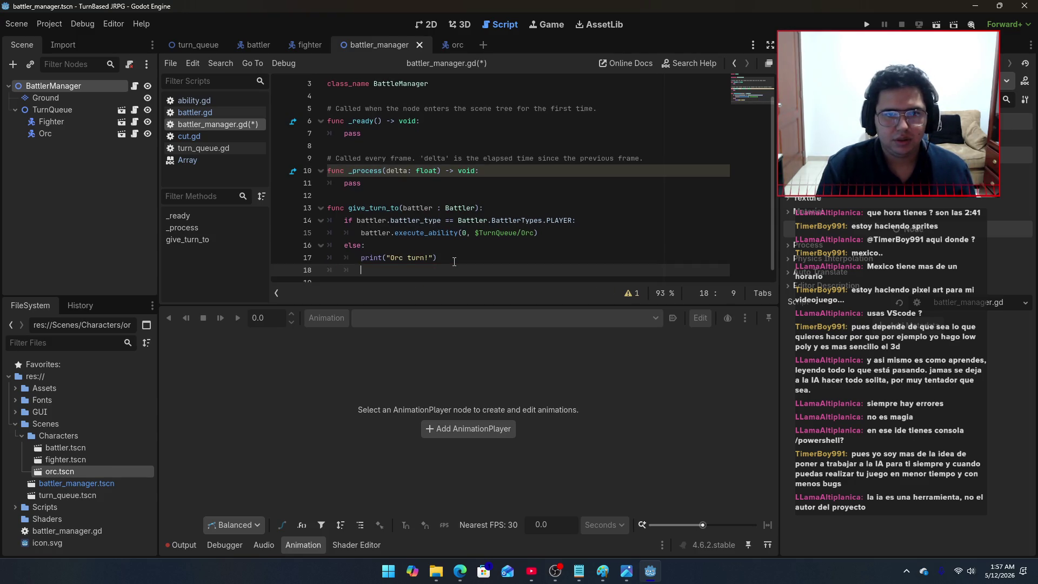
{"action": "key", "text": "ctrl+z"}
{"action": "key", "text": "ctrl+z"}
{"action": "key", "text": "ctrl+z"}
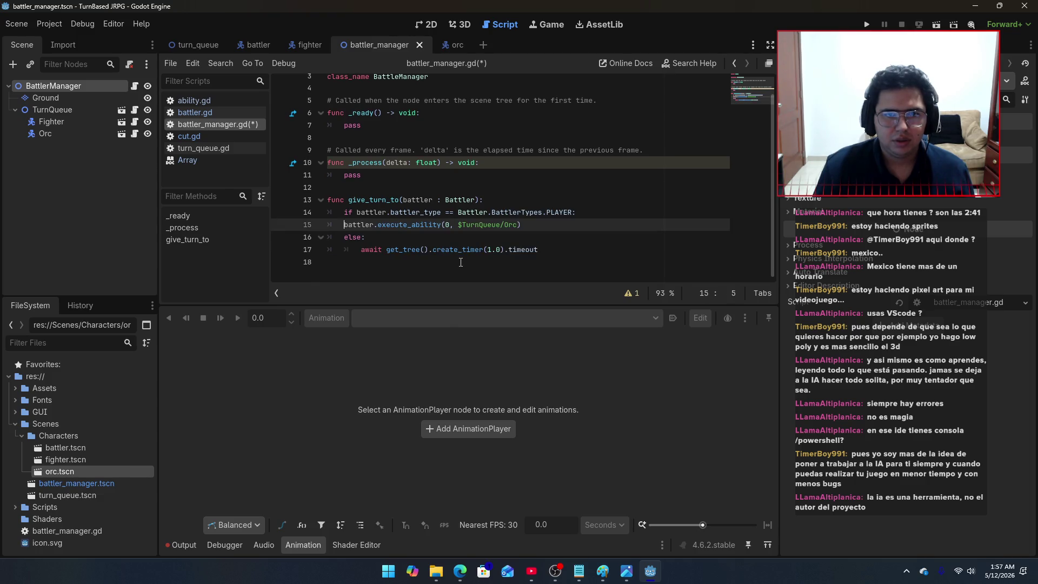
{"action": "key", "text": "Tab"}
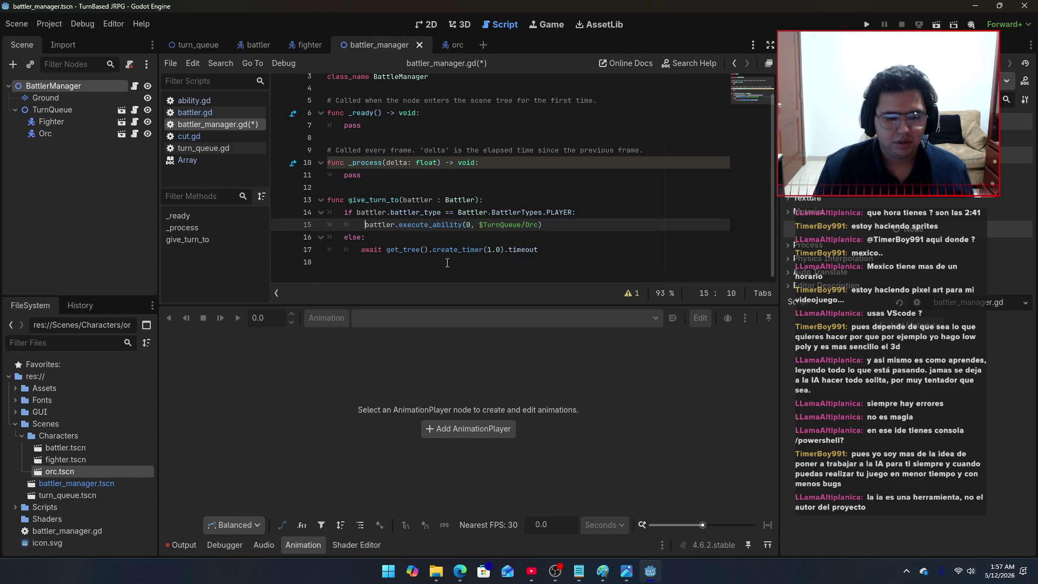
{"action": "key", "text": "ctrl+z"}
{"action": "key", "text": "ctrl+z"}
{"action": "left_click_drag", "start_coordinate": [437, 249], "coordinate": [361, 252]}
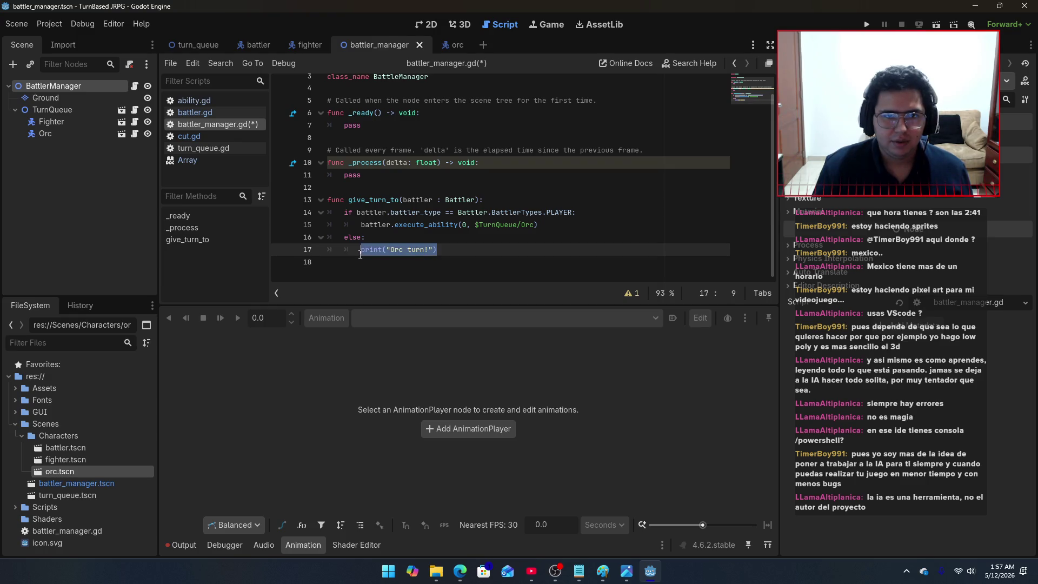
{"action": "key", "text": "End"}
{"action": "key", "text": "Return"}
{"action": "key", "text": "BackSpace"}
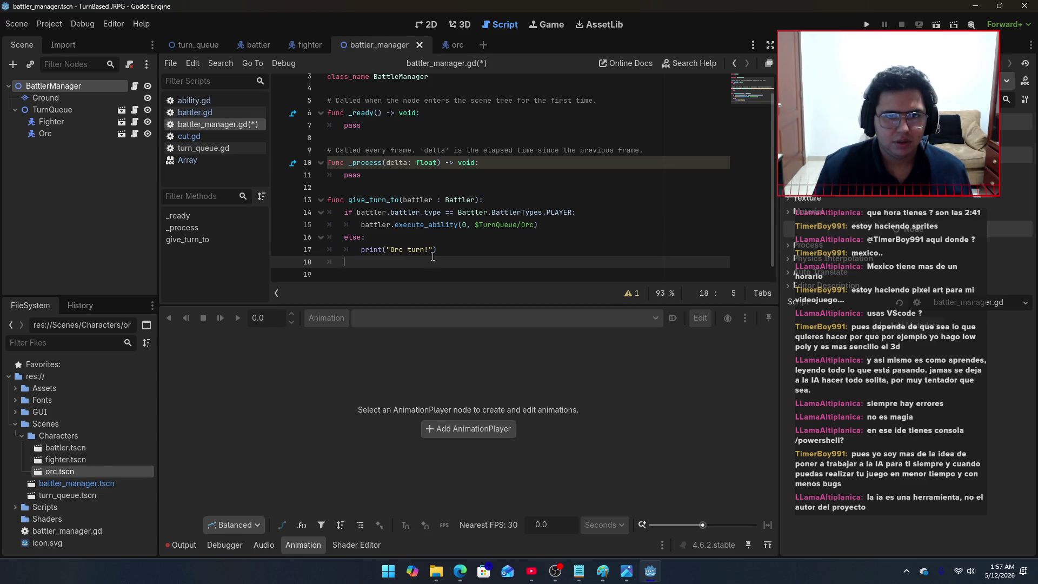
{"action": "left_click", "coordinate": [449, 250]}
{"action": "key", "text": "shift+Home"}
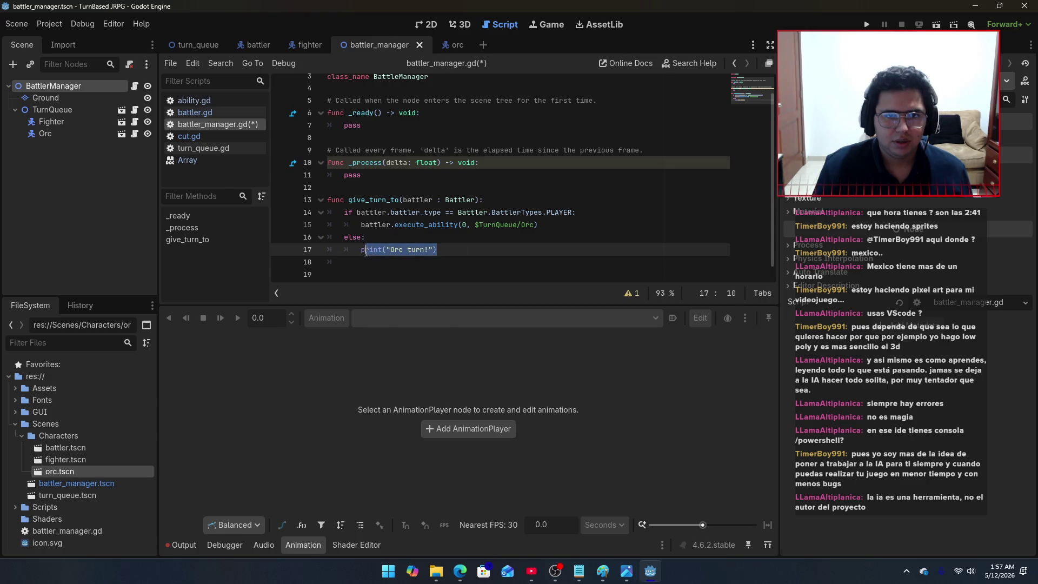
{"action": "left_click", "coordinate": [460, 571]}
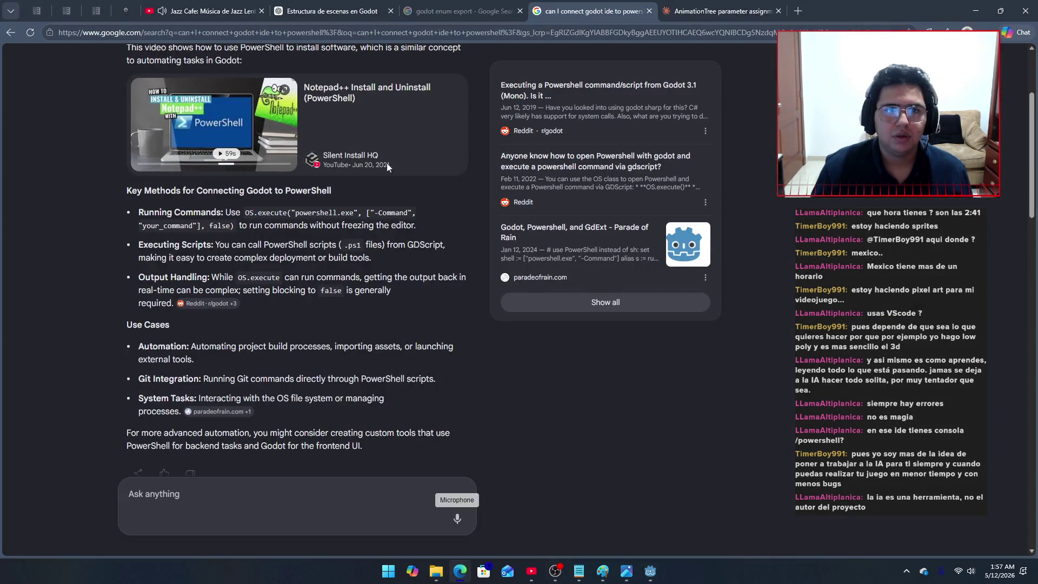
{"action": "left_click", "coordinate": [516, 15]}
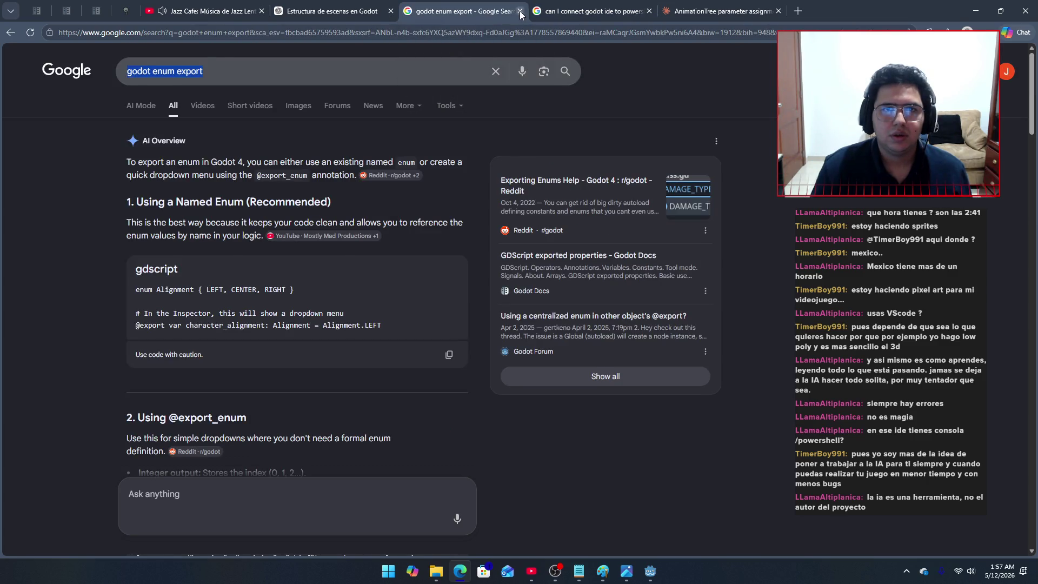
{"action": "left_click", "coordinate": [518, 12]}
{"action": "left_click", "coordinate": [520, 12]}
{"action": "left_click", "coordinate": [521, 11]}
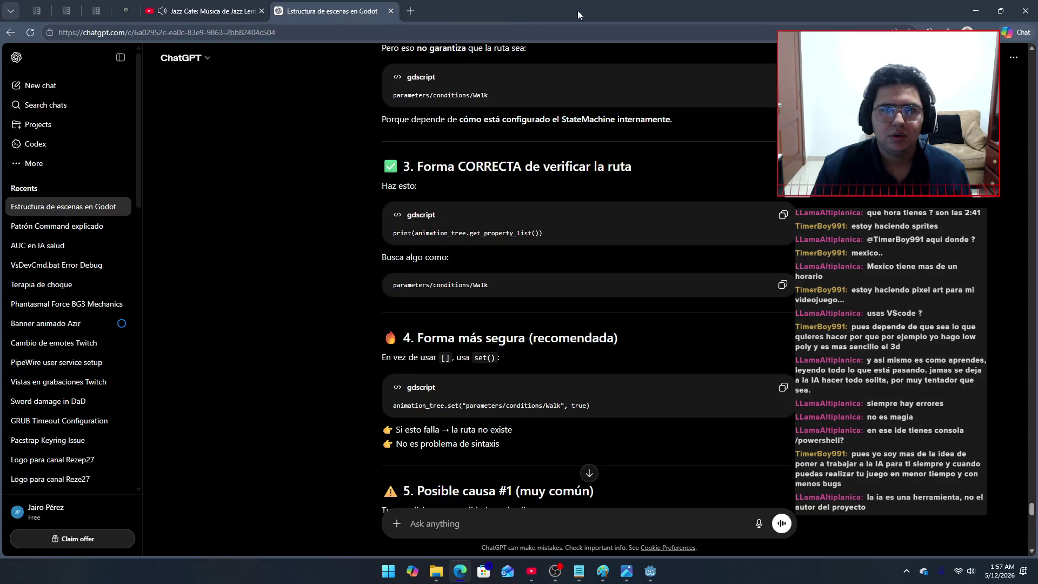
{"action": "left_click", "coordinate": [976, 11]}
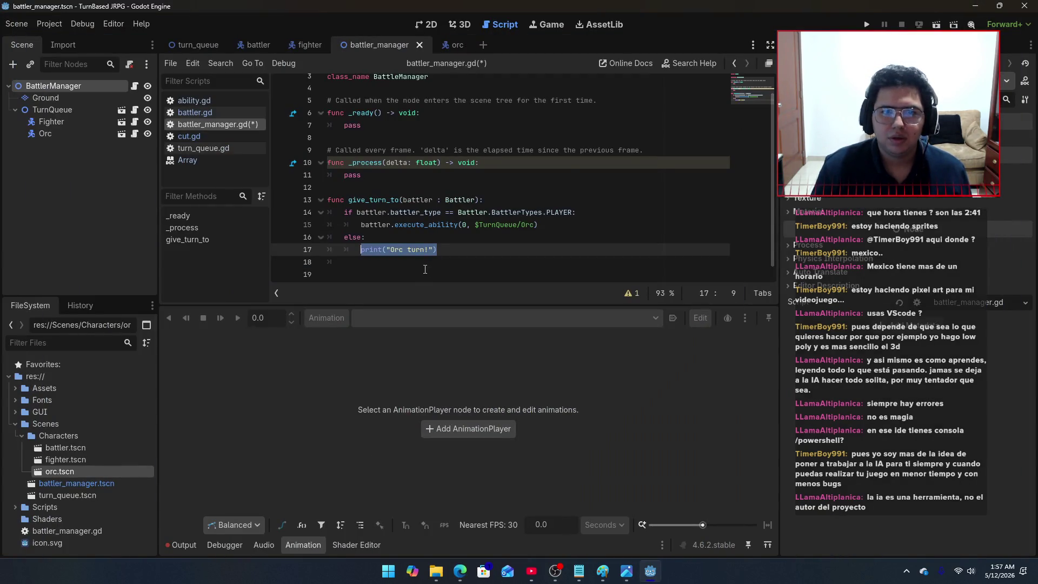
Step: In battler.gd, leave abilities[index].execute(self, target) unawaited in execute_ability and save
{"action": "left_click", "coordinate": [451, 250]}
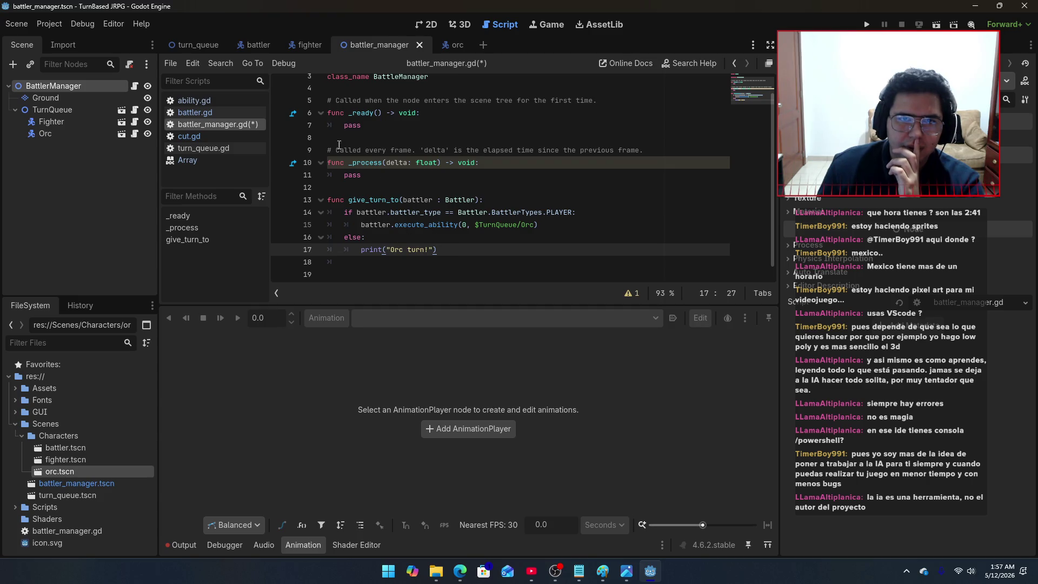
{"action": "left_click", "coordinate": [303, 43]}
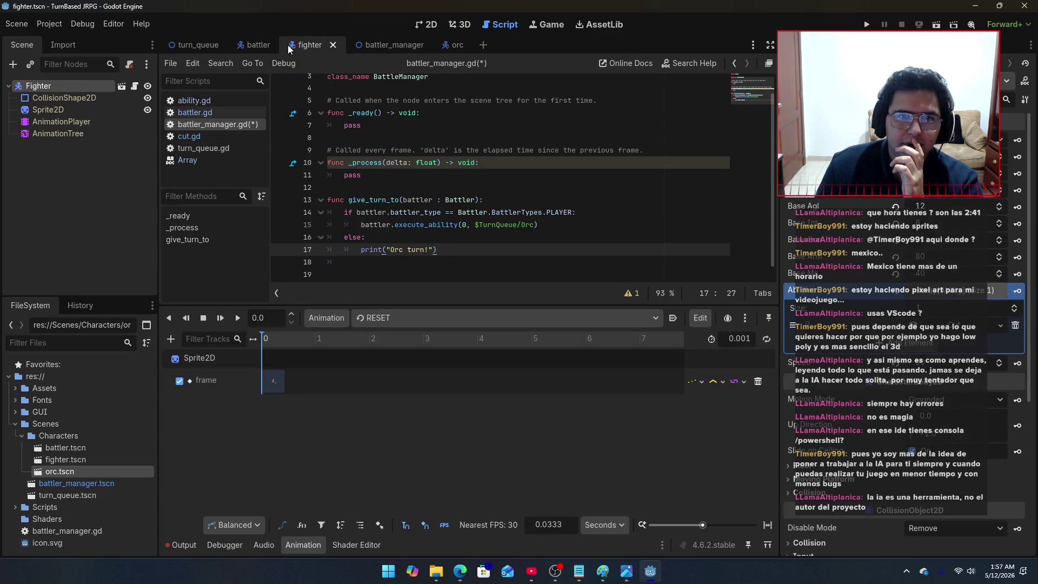
{"action": "left_click", "coordinate": [253, 45]}
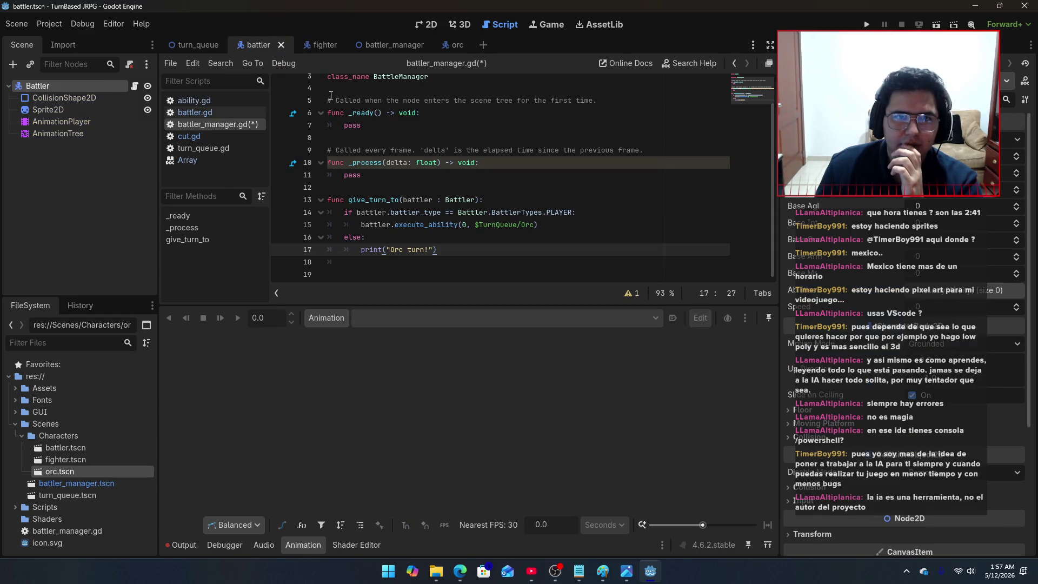
{"action": "left_click", "coordinate": [191, 112]}
{"action": "scroll", "coordinate": [389, 233], "scroll_direction": "down", "scroll_amount": 10}
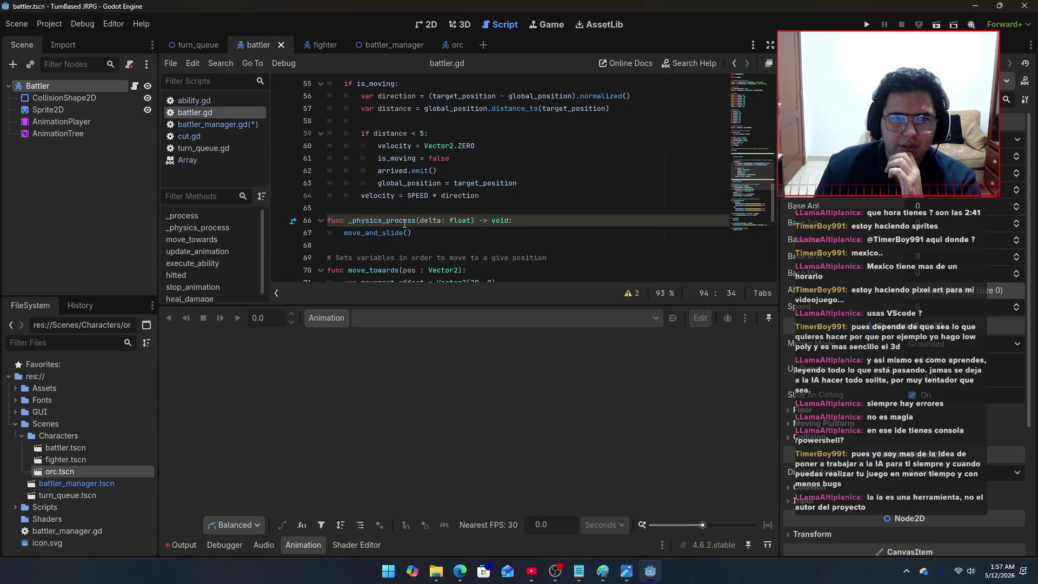
{"action": "double_click", "coordinate": [355, 157]}
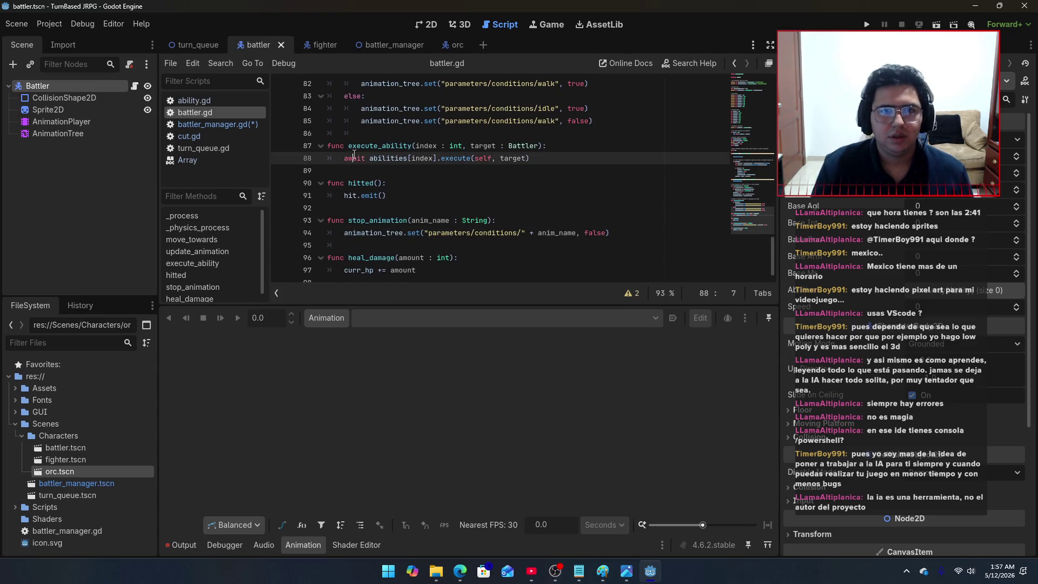
{"action": "key", "text": "BackSpace"}
{"action": "key", "text": "BackSpace"}
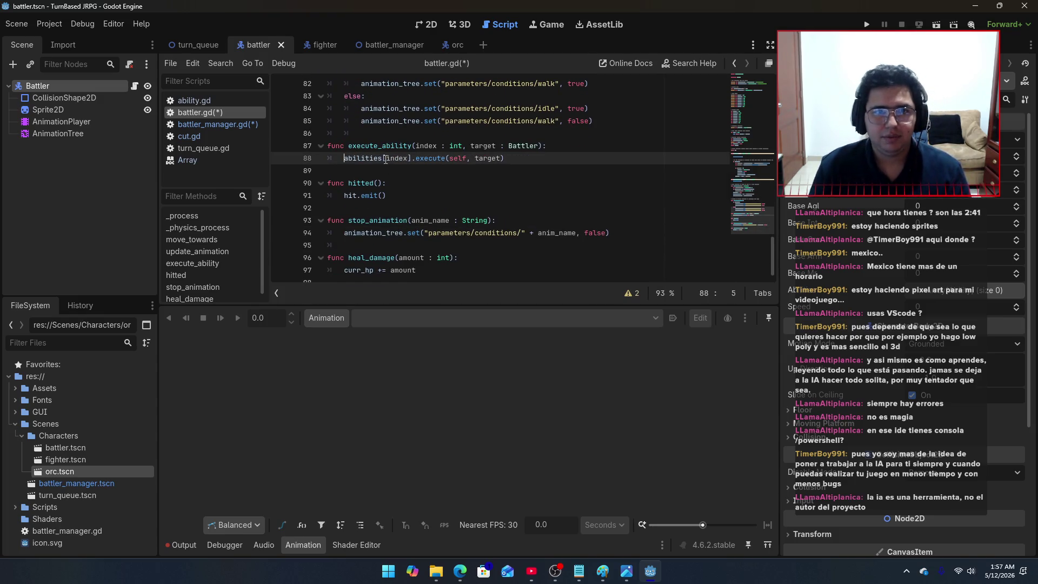
{"action": "key", "text": "ctrl+s"}
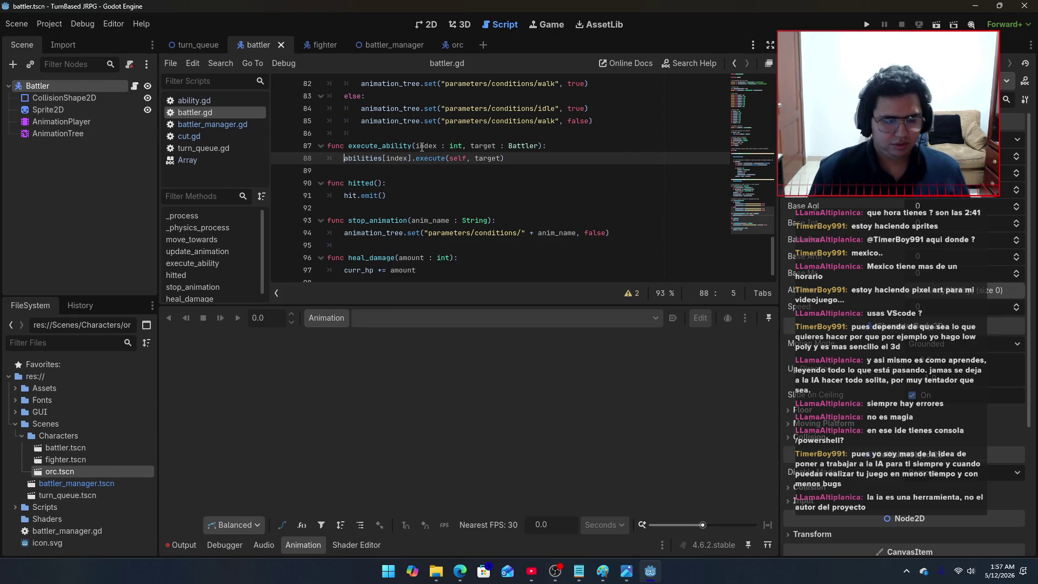
{"action": "type", "text": "await"}
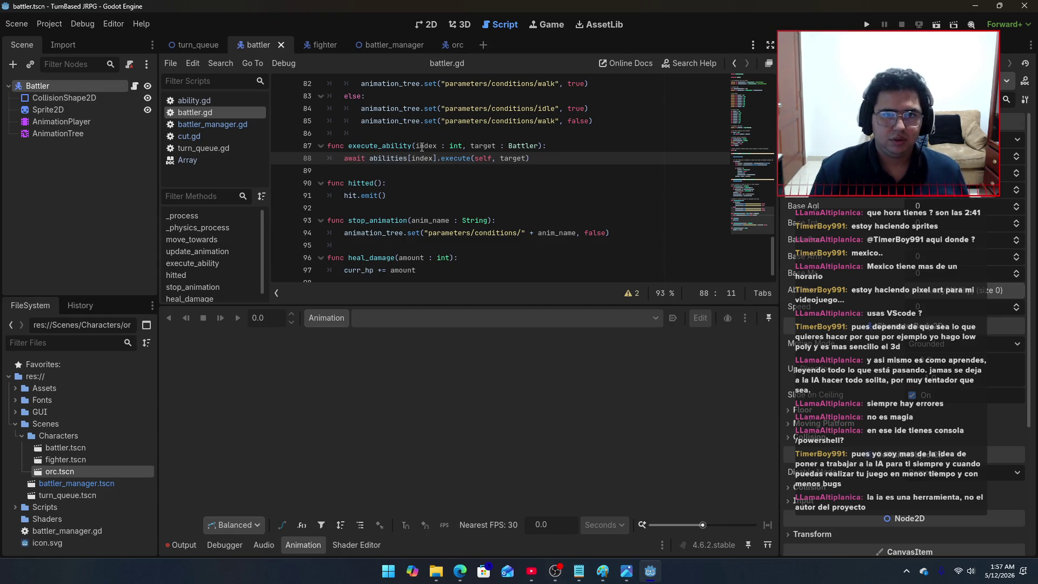
{"action": "key", "text": "ctrl+z"}
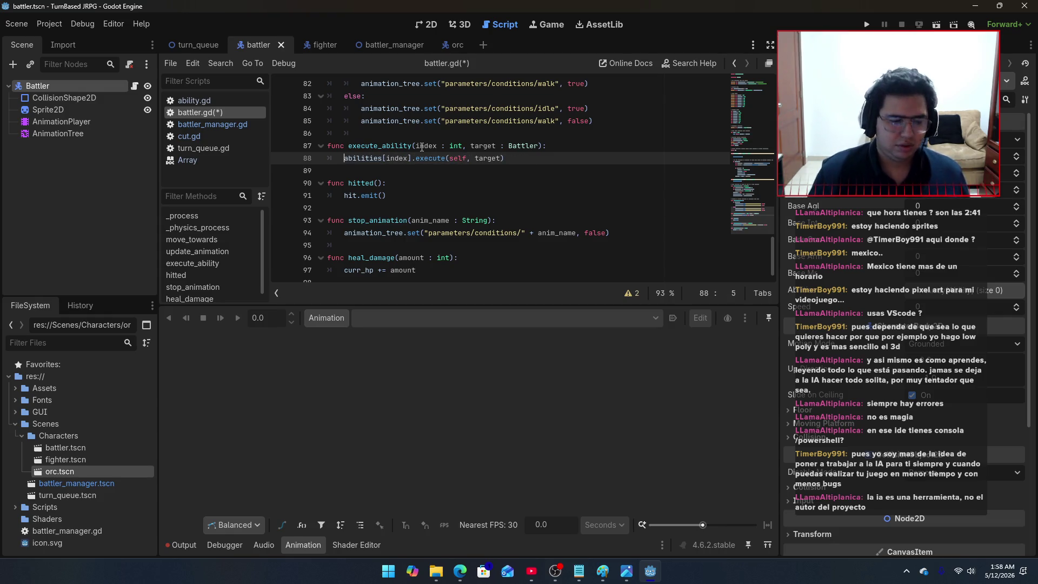
{"action": "key", "text": "ctrl+s"}
Step: Return to the battler_manager scene, show battler_manager.gd, and save
{"action": "left_click", "coordinate": [320, 44]}
{"action": "left_click", "coordinate": [381, 43]}
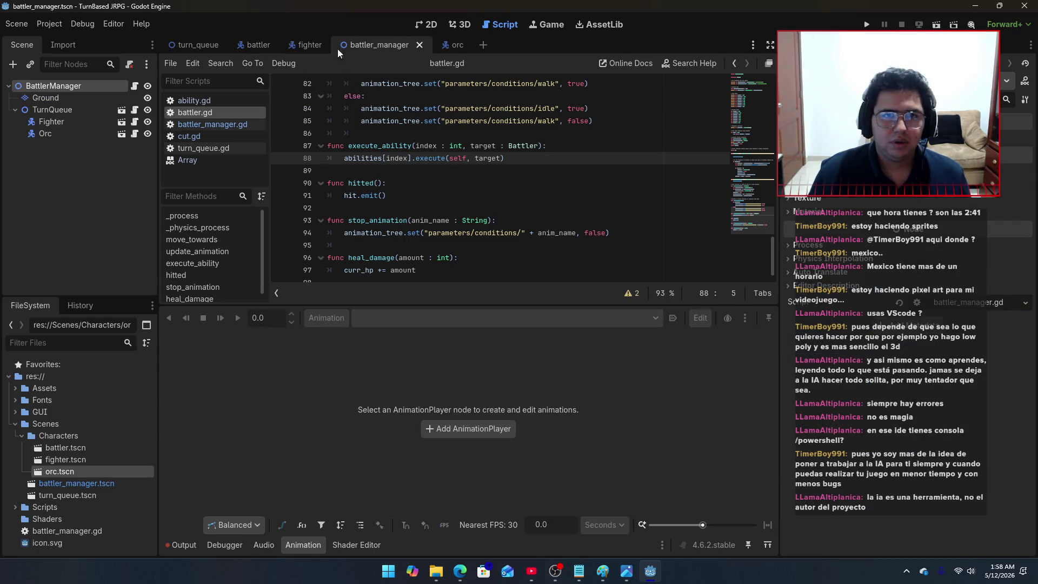
{"action": "left_click", "coordinate": [215, 101]}
{"action": "left_click", "coordinate": [216, 120]}
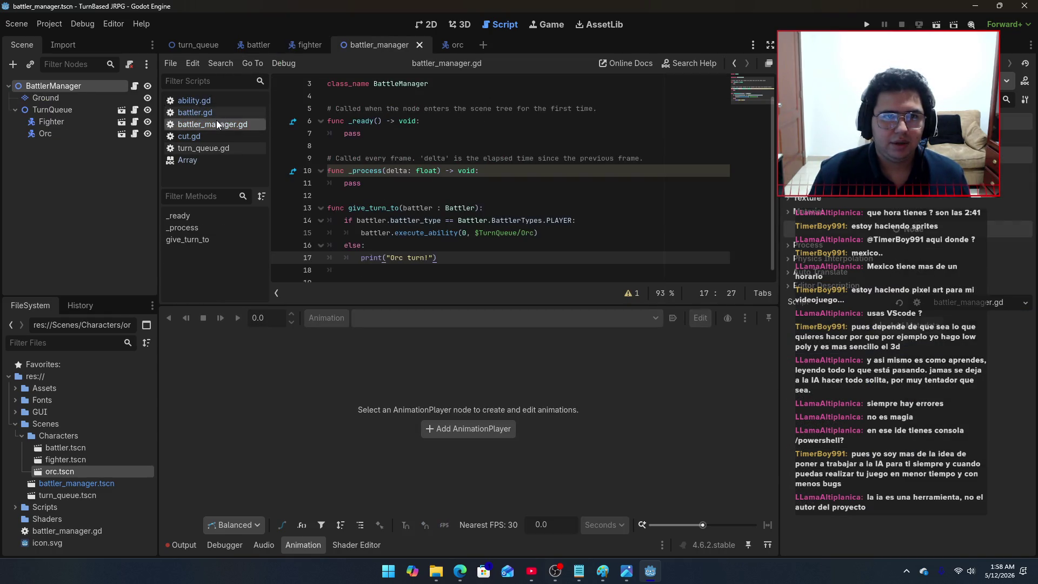
{"action": "scroll", "coordinate": [407, 170], "scroll_direction": "down", "scroll_amount": 1}
{"action": "key", "text": "ctrl+s"}
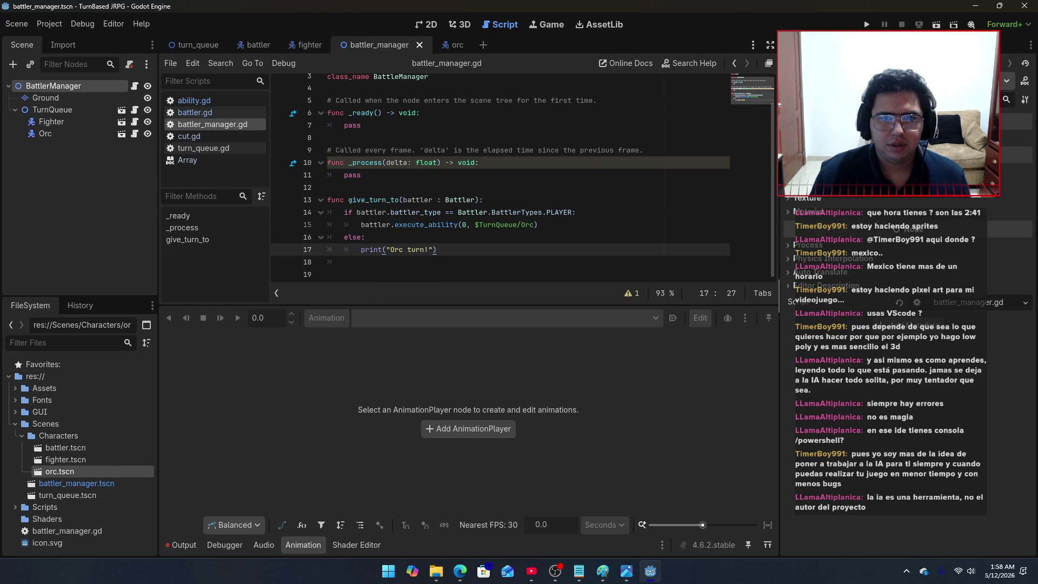
Step: Run the project and move the game window to watch the fighter attack the Orc
{"action": "left_click", "coordinate": [866, 25]}
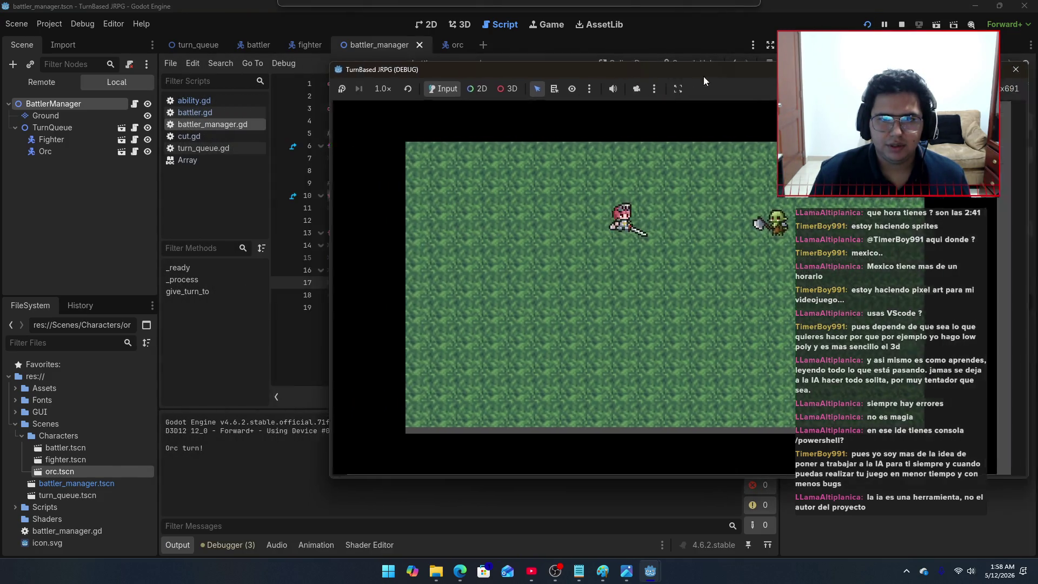
{"action": "left_click_drag", "start_coordinate": [704, 76], "coordinate": [755, 83]}
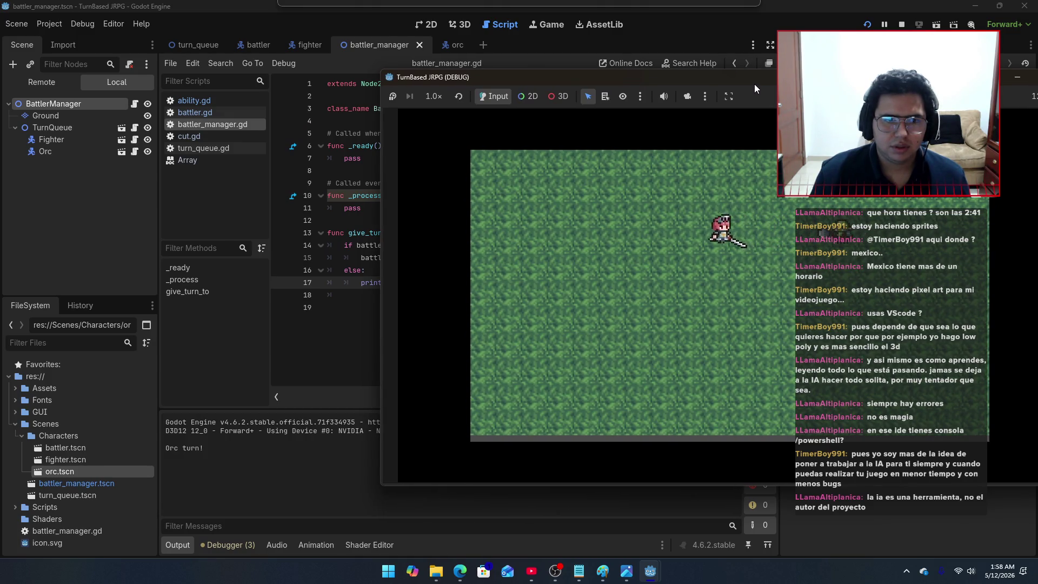
{"action": "mouse_move", "coordinate": [755, 88]}
{"action": "left_mouse_down"}
{"action": "mouse_move", "coordinate": [655, 65]}
{"action": "mouse_move", "coordinate": [659, 45]}
{"action": "mouse_move", "coordinate": [644, 45]}
{"action": "left_mouse_up"}
Step: Stop the running game and save the project
{"action": "key", "text": "F8"}
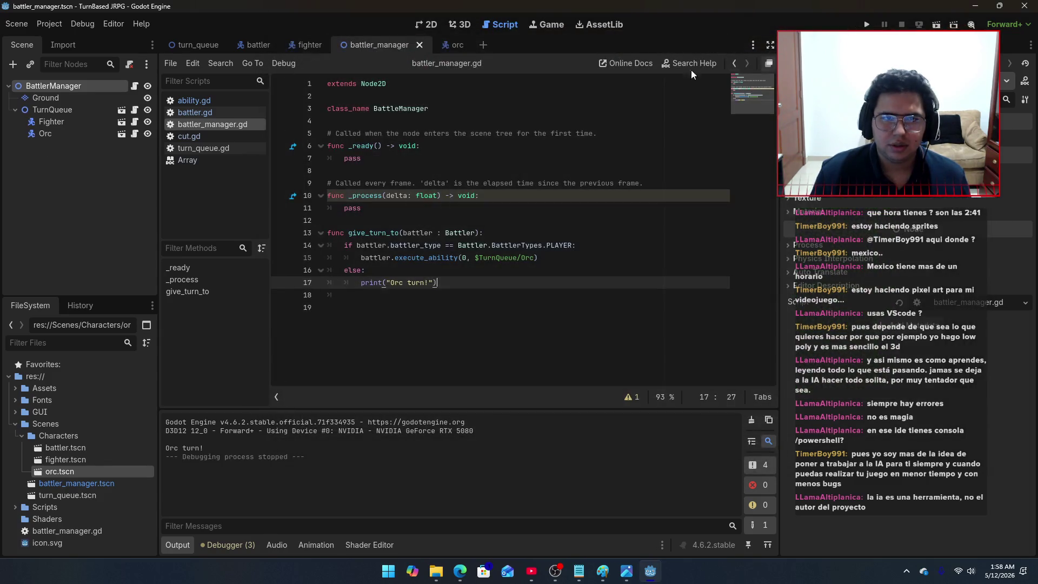
{"action": "key", "text": "ctrl+s"}
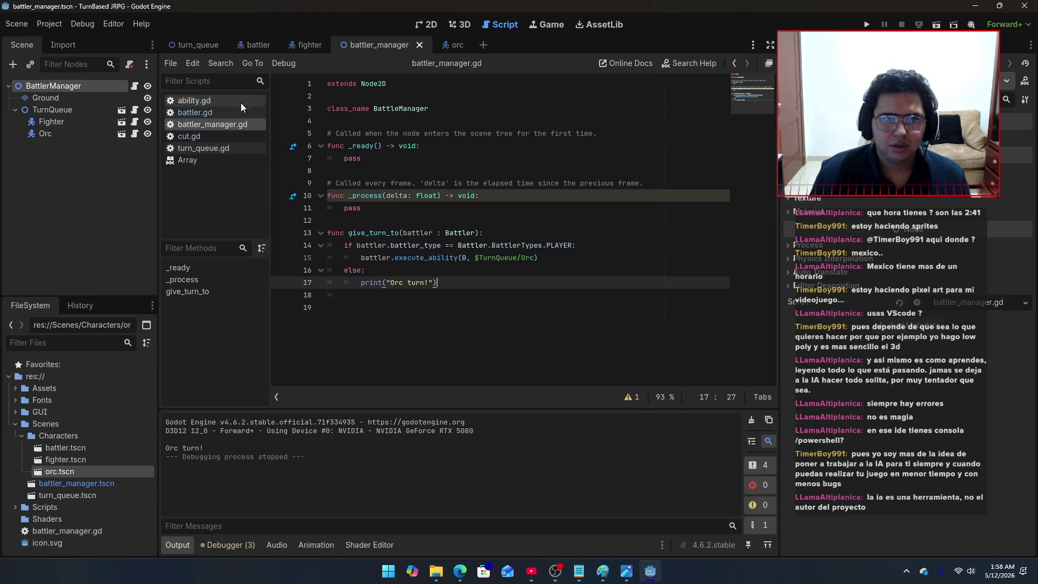
{"action": "left_click", "coordinate": [200, 115]}
Step: Review the turn order code in turn_queue.gd, then open a new Edge tab
{"action": "left_click", "coordinate": [208, 126]}
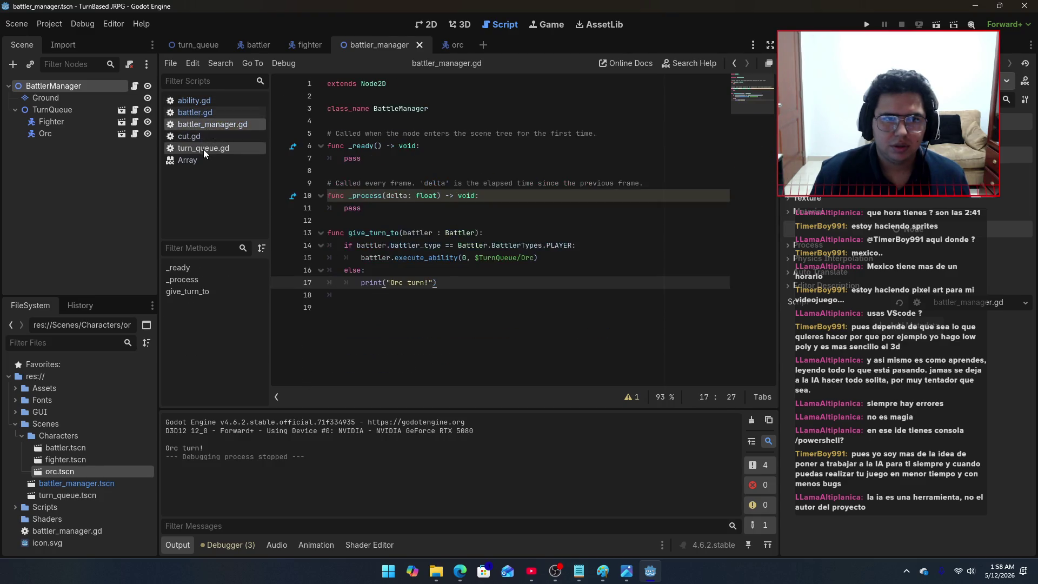
{"action": "left_click", "coordinate": [204, 148]}
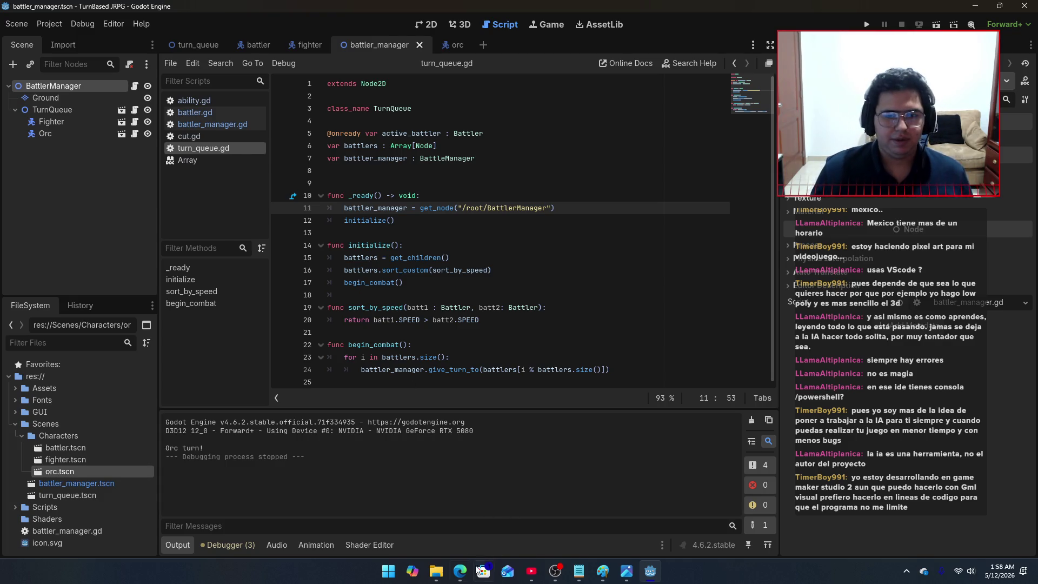
{"action": "left_click", "coordinate": [460, 571]}
{"action": "left_click", "coordinate": [408, 15]}
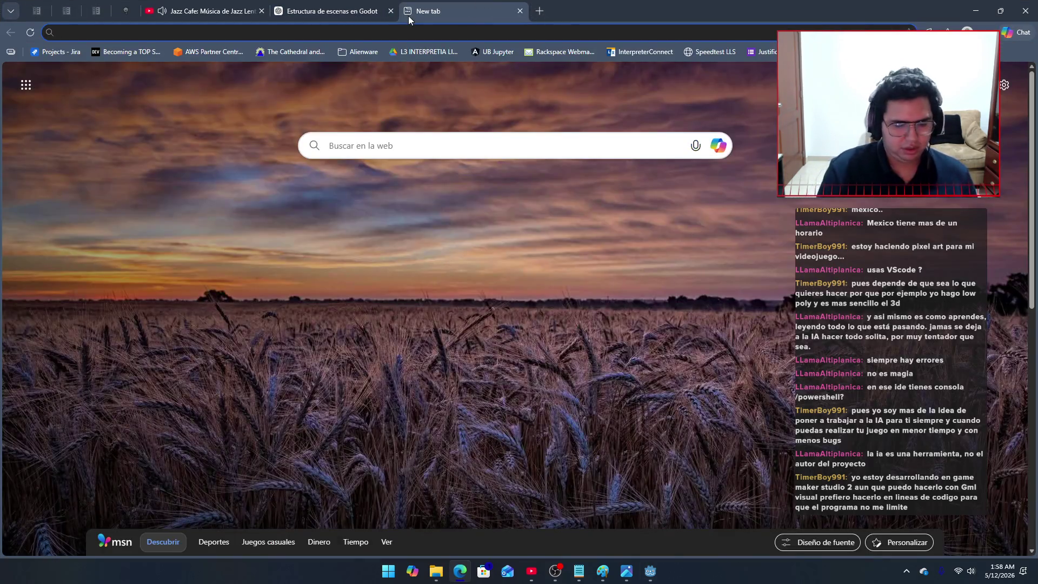
Step: Search 'gmi visual', read the GML Visual Overview manual page, then close it
{"action": "type", "text": "gmi visual"}
{"action": "key", "text": "Return"}
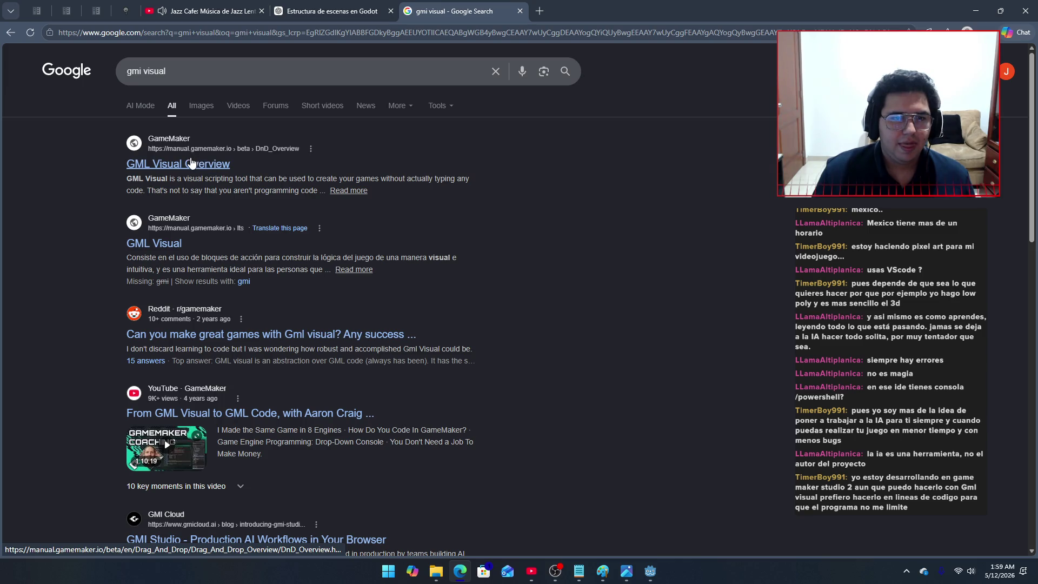
{"action": "left_click", "coordinate": [191, 163]}
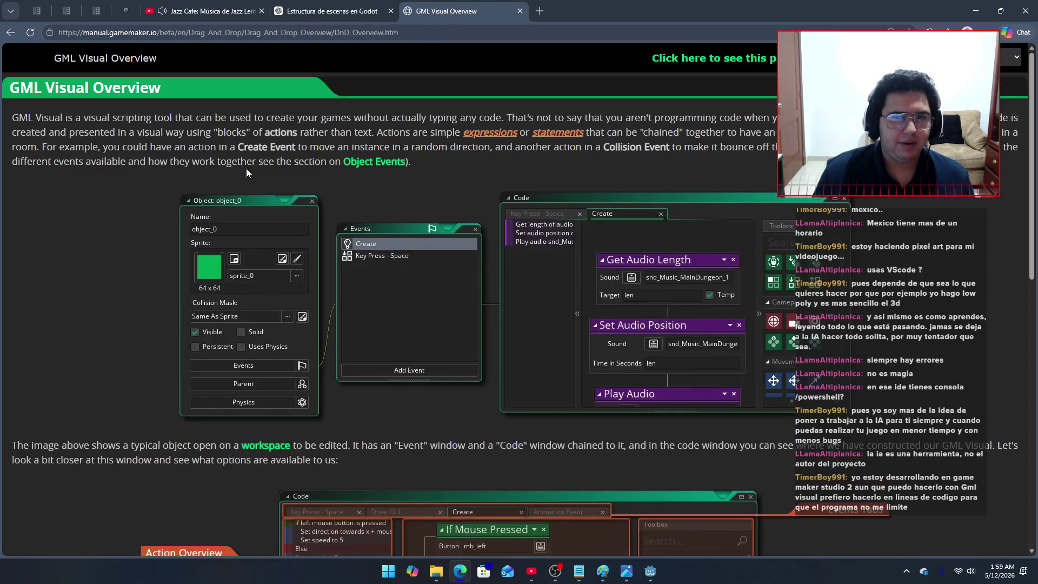
{"action": "scroll", "coordinate": [229, 214], "scroll_direction": "down", "scroll_amount": 8}
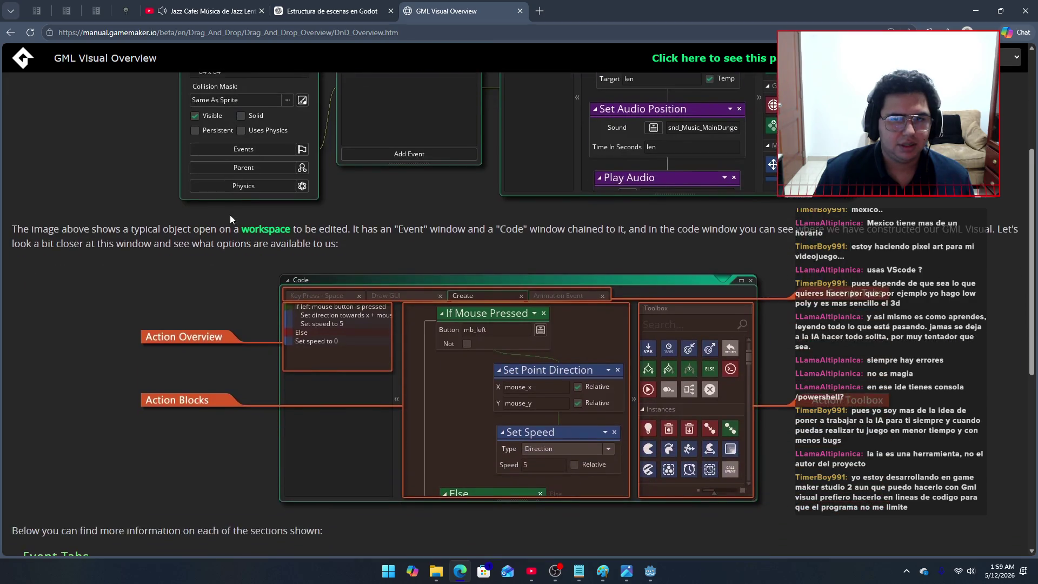
{"action": "scroll", "coordinate": [230, 216], "scroll_direction": "up", "scroll_amount": 8}
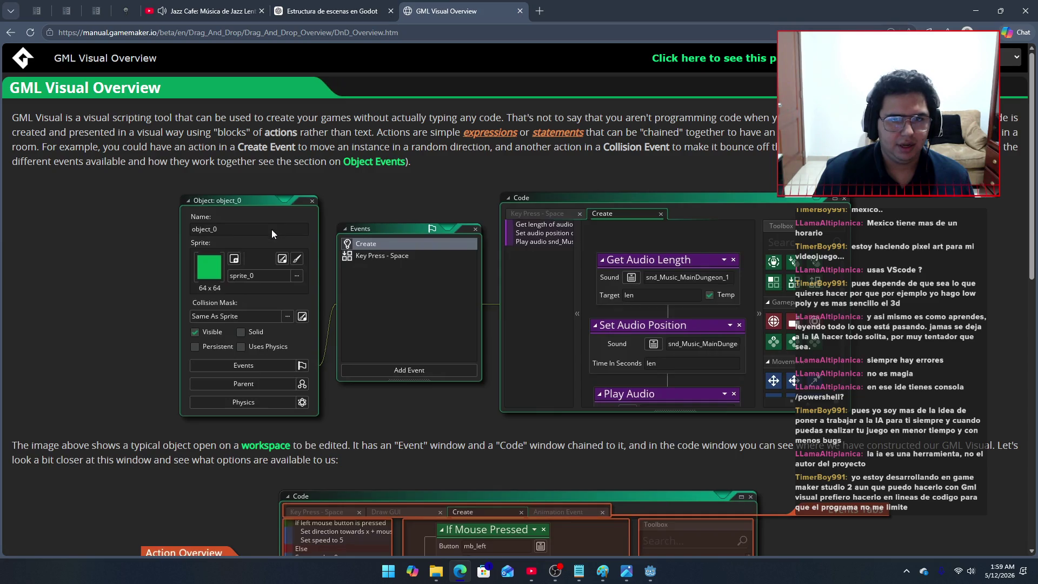
{"action": "scroll", "coordinate": [267, 233], "scroll_direction": "down", "scroll_amount": 10}
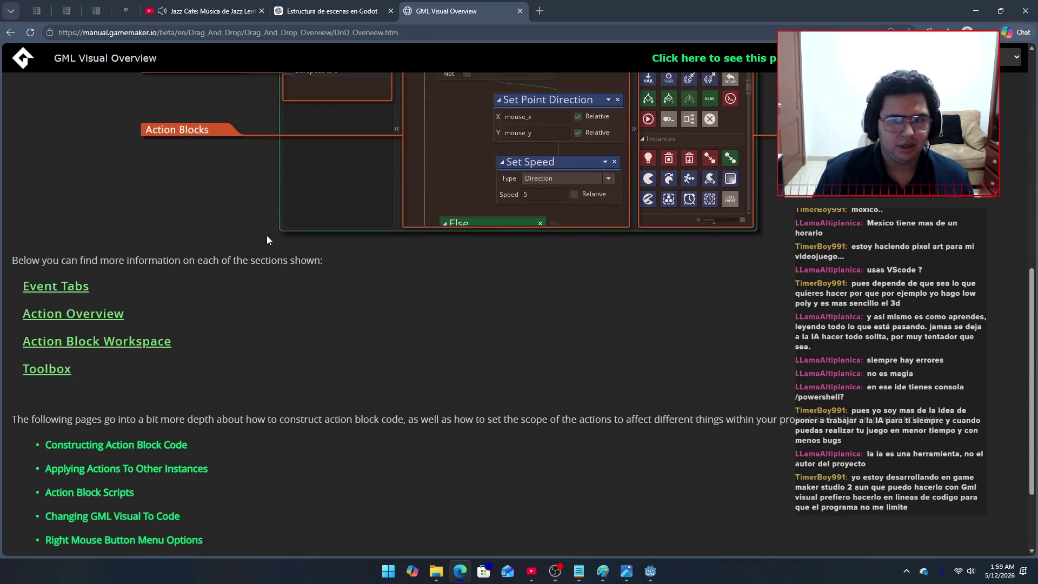
{"action": "scroll", "coordinate": [268, 236], "scroll_direction": "up", "scroll_amount": 10}
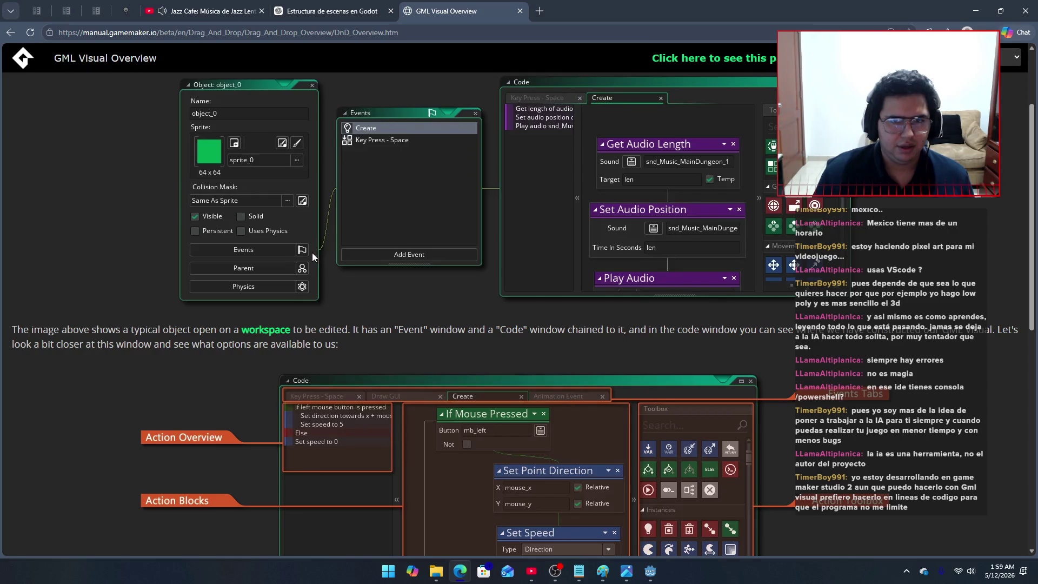
{"action": "left_click", "coordinate": [520, 11]}
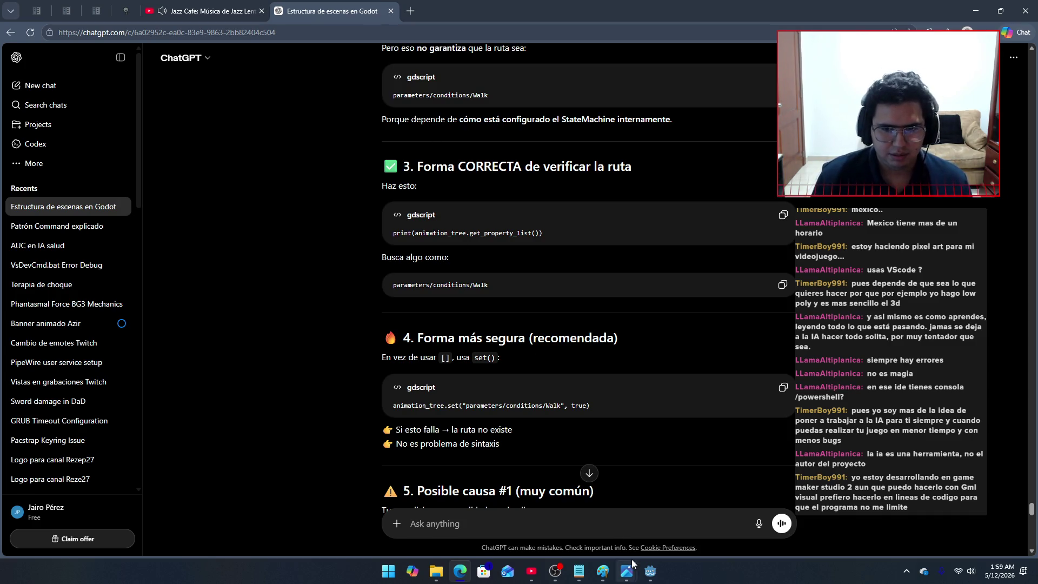
Step: Switch back to the Godot editor showing turn_queue.gd
{"action": "left_click", "coordinate": [650, 571]}
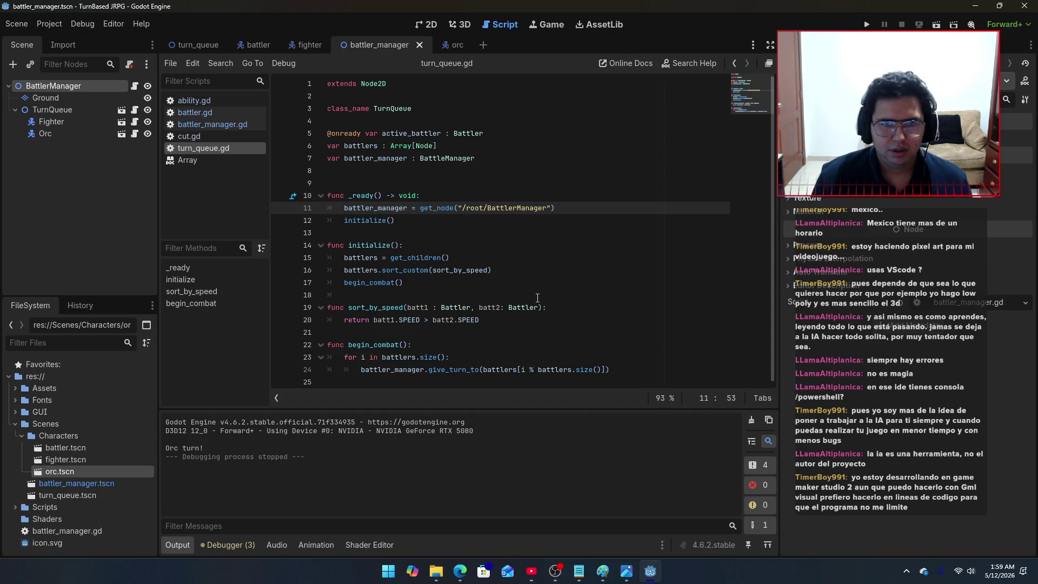
Step: Look over the orc scene and the battler_manager.gd script
{"action": "left_click", "coordinate": [574, 211]}
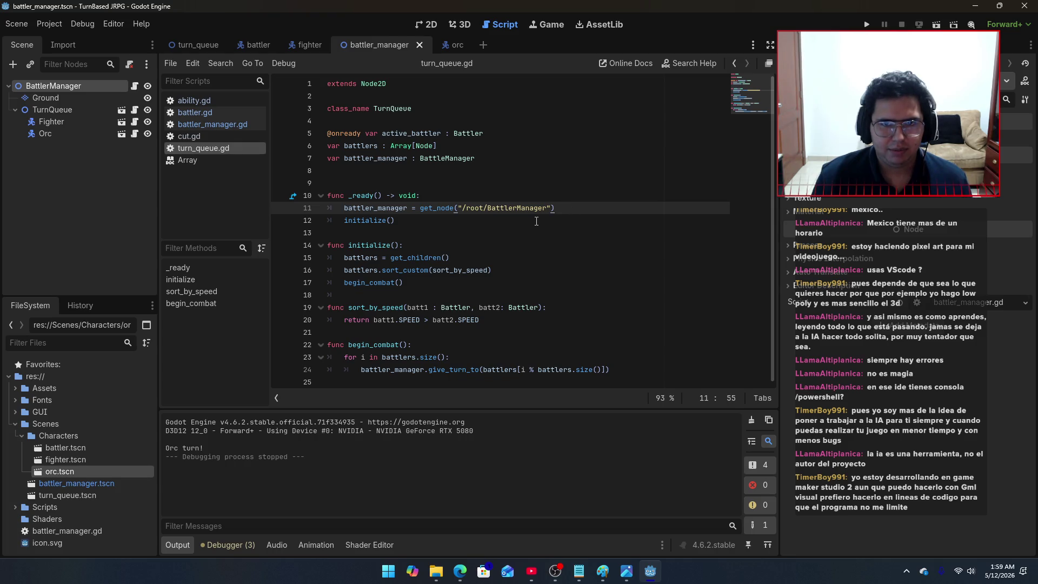
{"action": "mouse_move", "coordinate": [473, 266]}
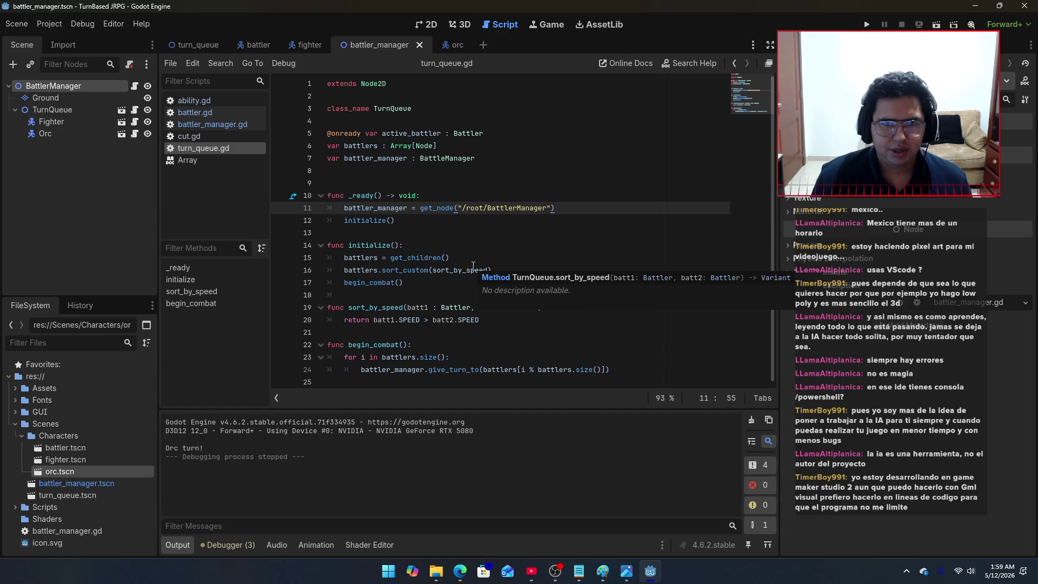
{"action": "left_click", "coordinate": [447, 49]}
{"action": "scroll", "coordinate": [421, 184], "scroll_direction": "down", "scroll_amount": 3}
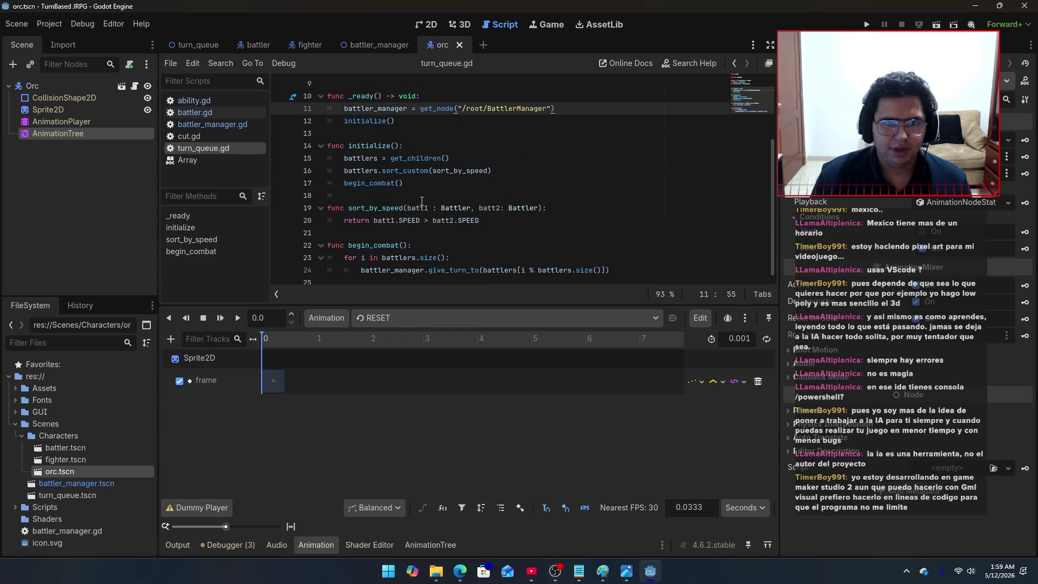
{"action": "mouse_move", "coordinate": [475, 265]}
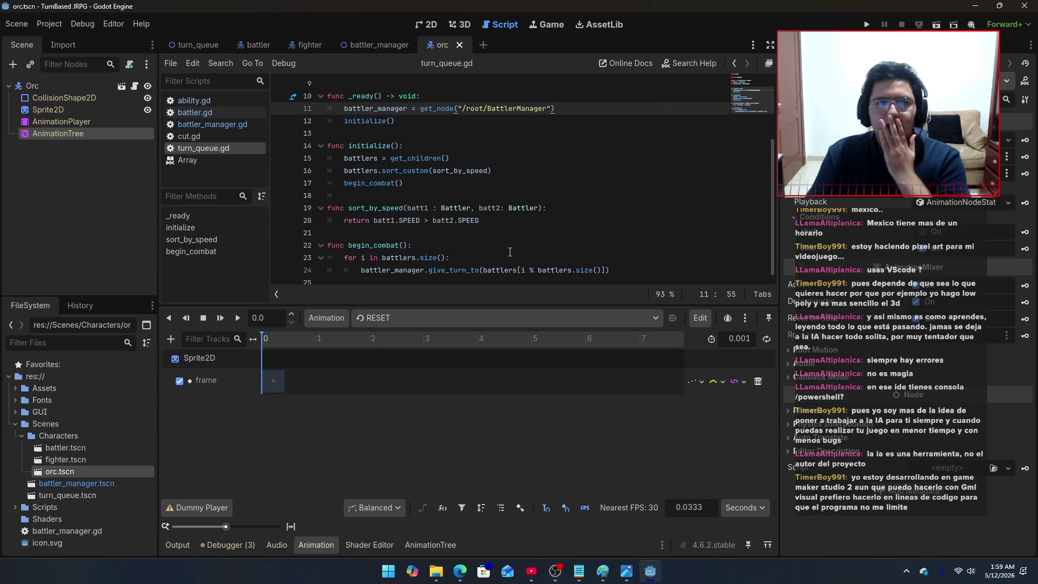
{"action": "left_click", "coordinate": [361, 45]}
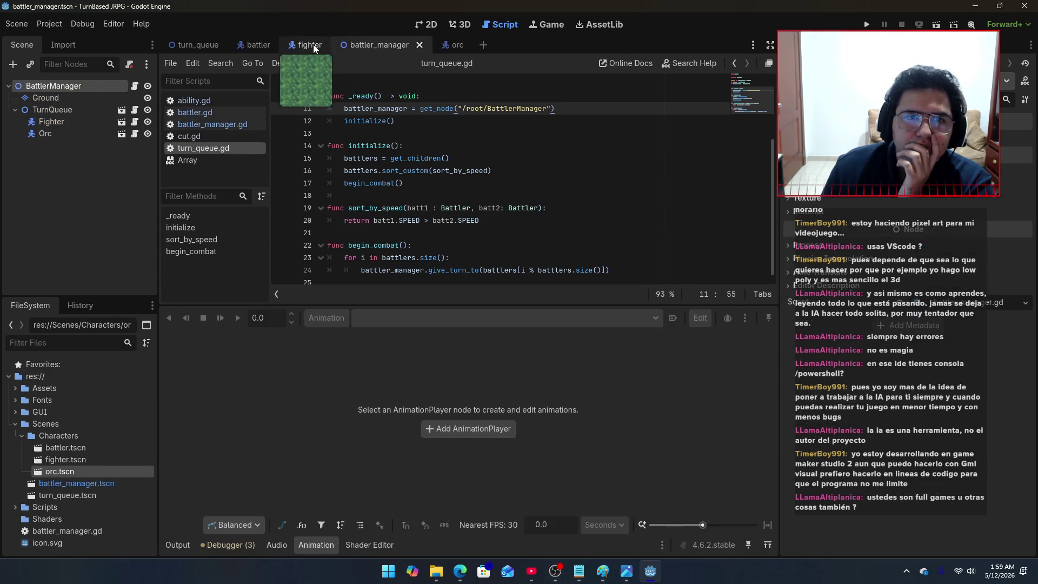
{"action": "left_click", "coordinate": [313, 44]}
{"action": "left_click", "coordinate": [207, 125]}
{"action": "scroll", "coordinate": [401, 178], "scroll_direction": "down", "scroll_amount": 1}
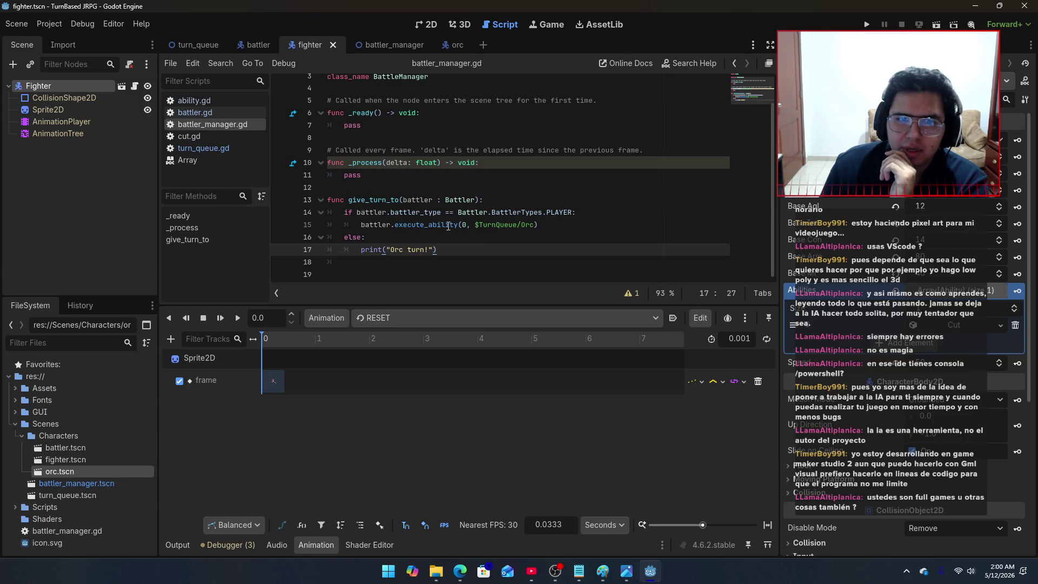
Step: Compare turn_queue.gd, battler_manager.gd and battler.gd, ending on cut.gd
{"action": "left_click", "coordinate": [403, 45]}
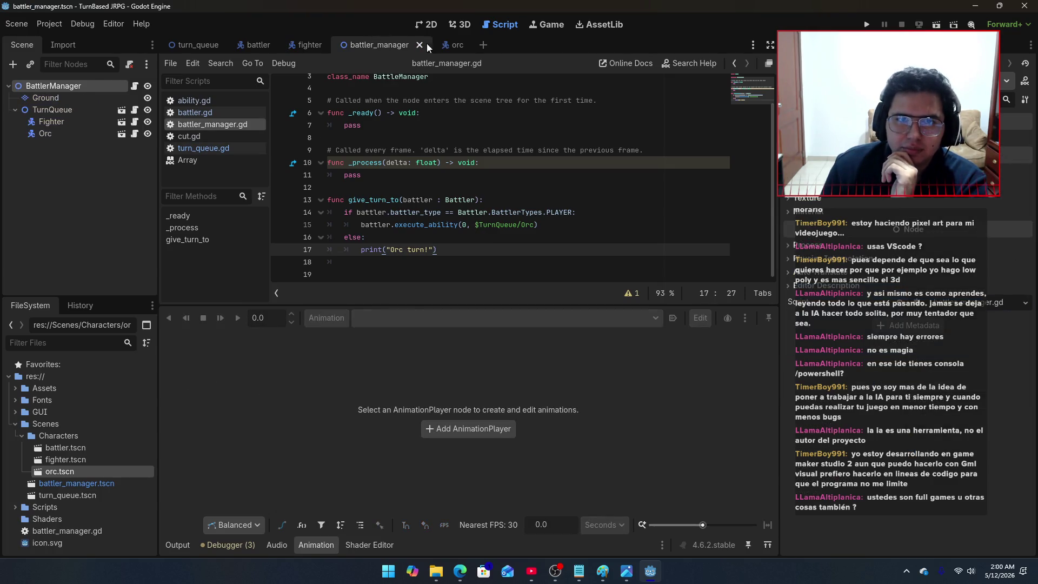
{"action": "left_click", "coordinate": [227, 148]}
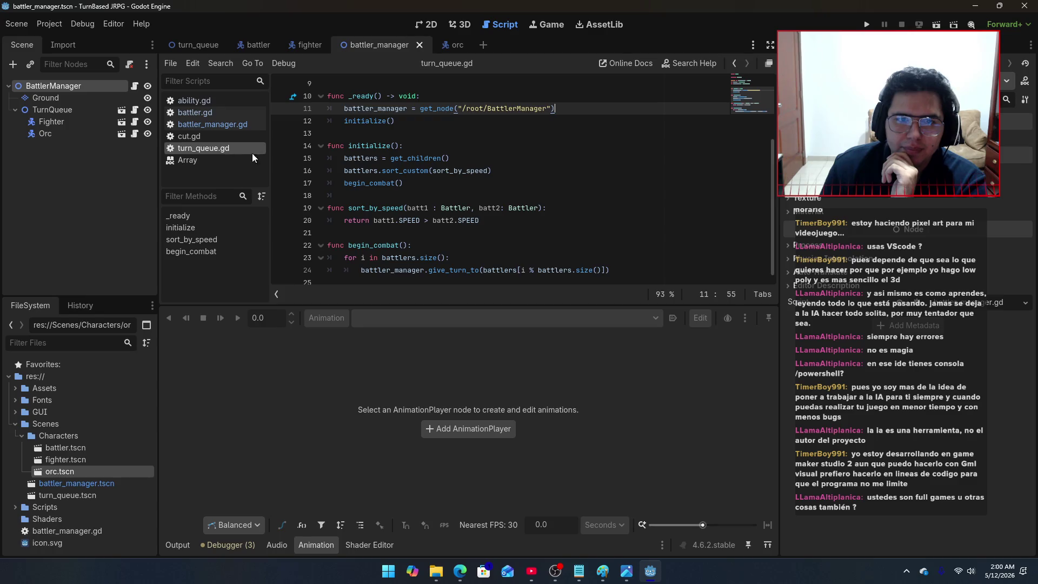
{"action": "left_click", "coordinate": [203, 135]}
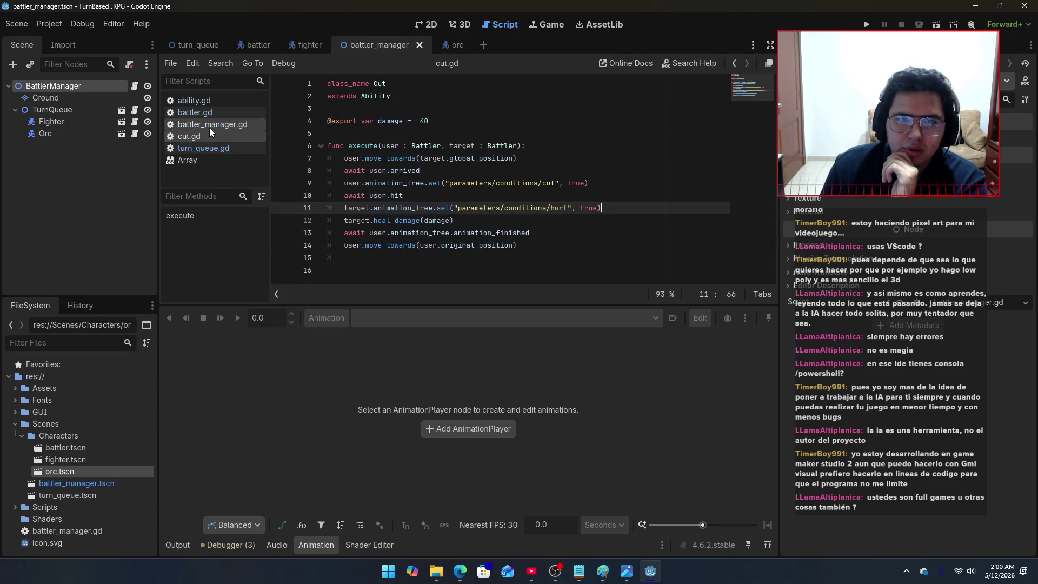
{"action": "left_click", "coordinate": [207, 123]}
{"action": "left_click", "coordinate": [243, 113]}
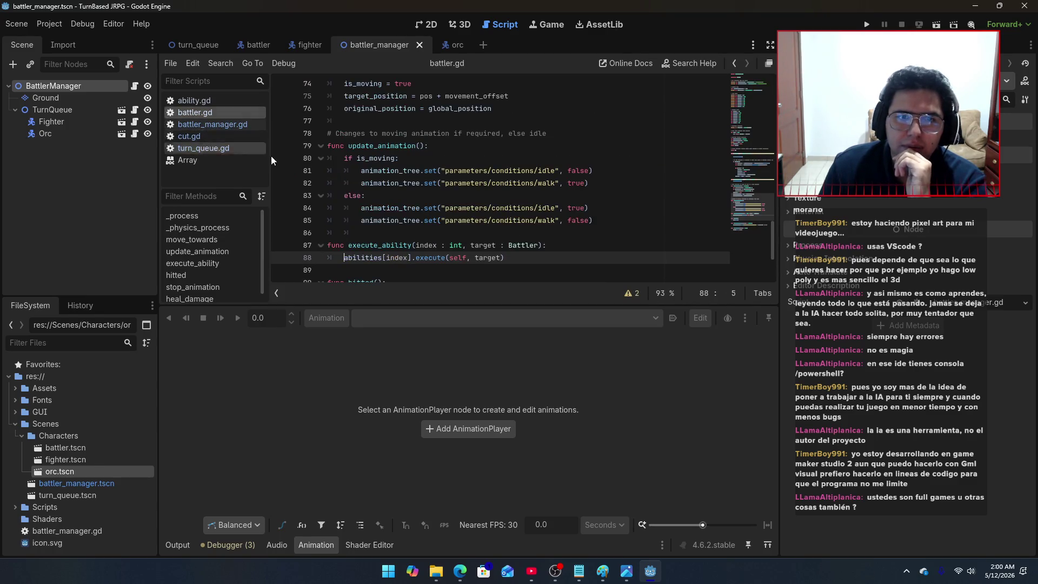
{"action": "scroll", "coordinate": [416, 202], "scroll_direction": "down", "scroll_amount": 3}
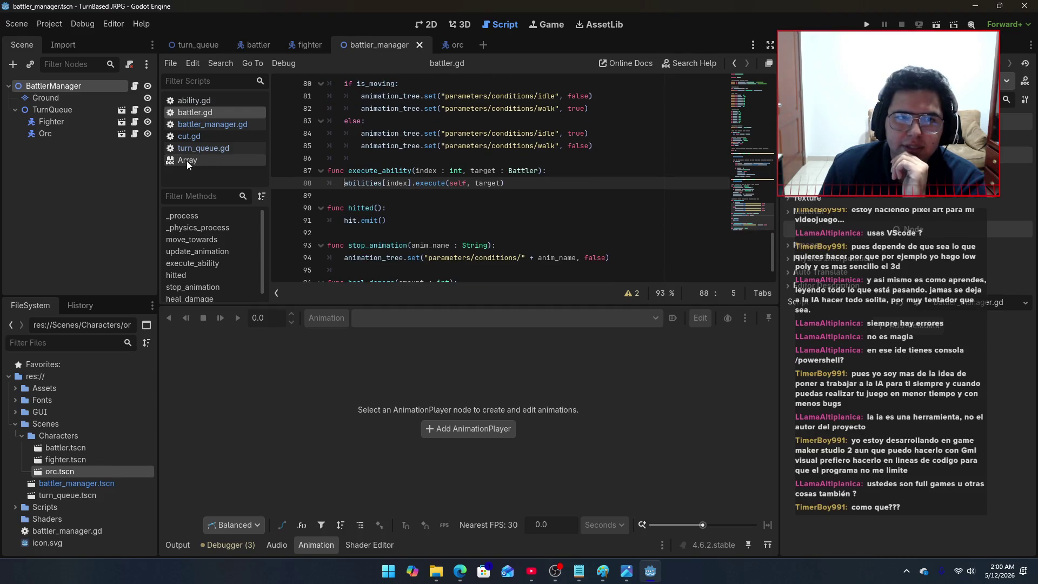
{"action": "left_click", "coordinate": [184, 148]}
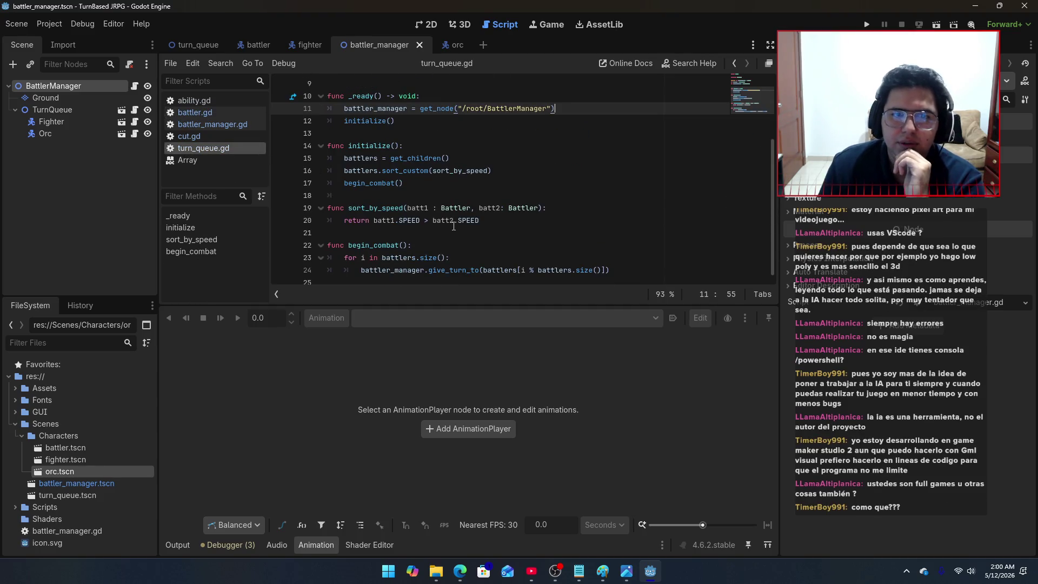
{"action": "left_click", "coordinate": [203, 138]}
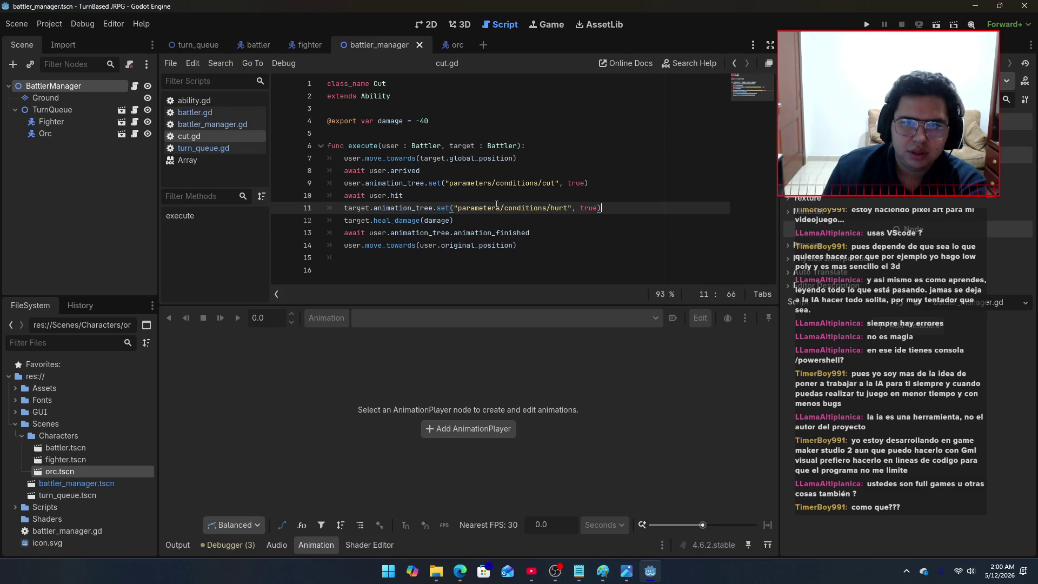
Step: Append 'await user.arrived' and print("Llego") to execute() in cut.gd and save
{"action": "left_click", "coordinate": [521, 247]}
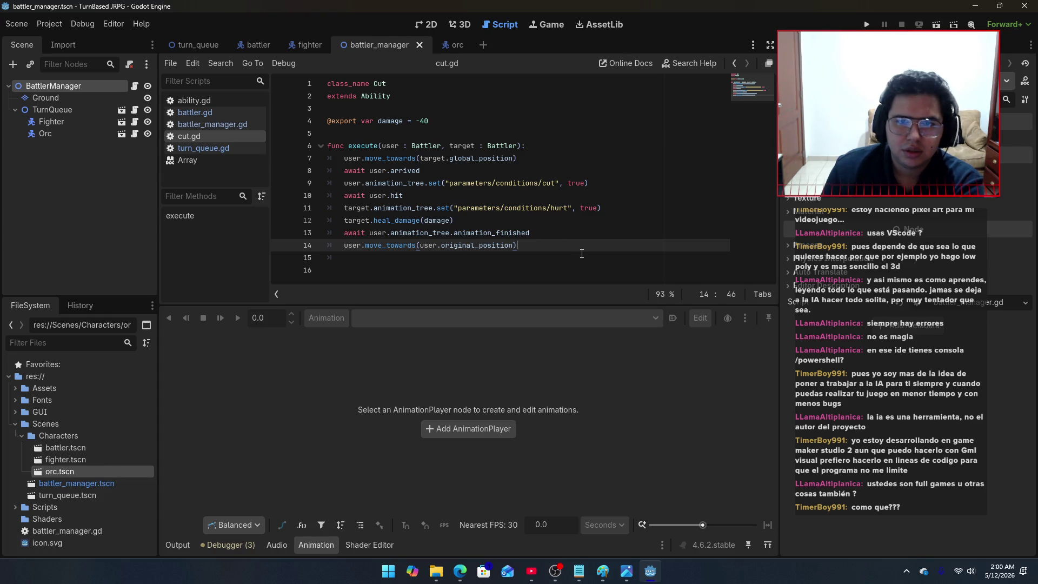
{"action": "key", "text": "Return"}
{"action": "type", "text": "awai"}
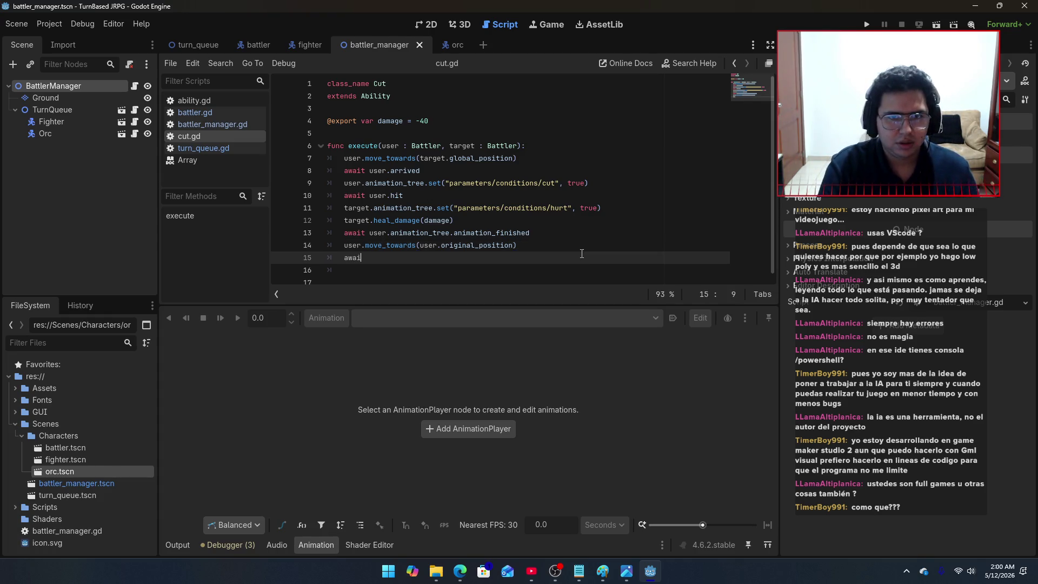
{"action": "type", "text": "t user.arrived"}
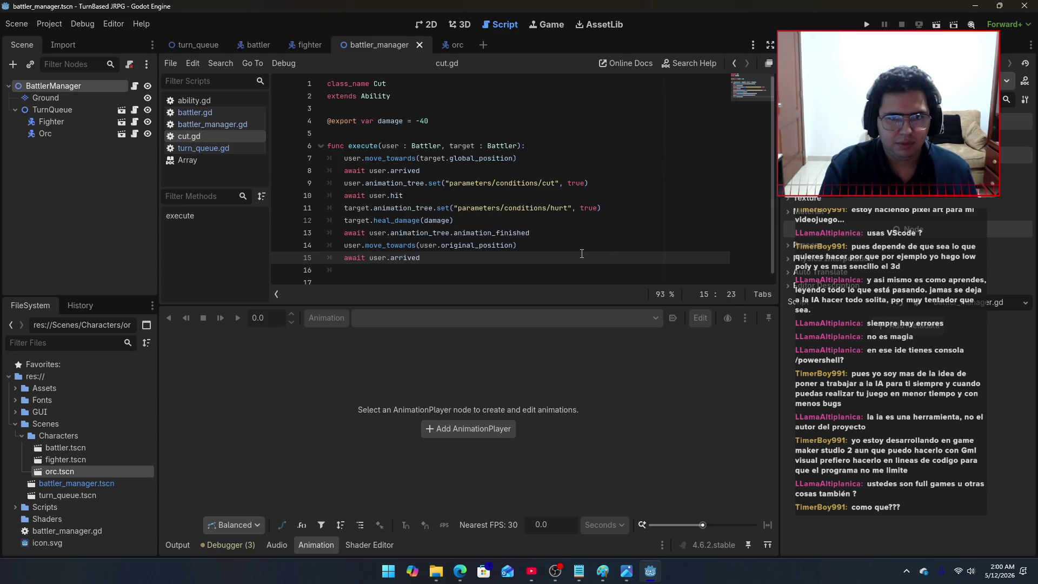
{"action": "key", "text": "Return"}
{"action": "type", "text": "prin"}
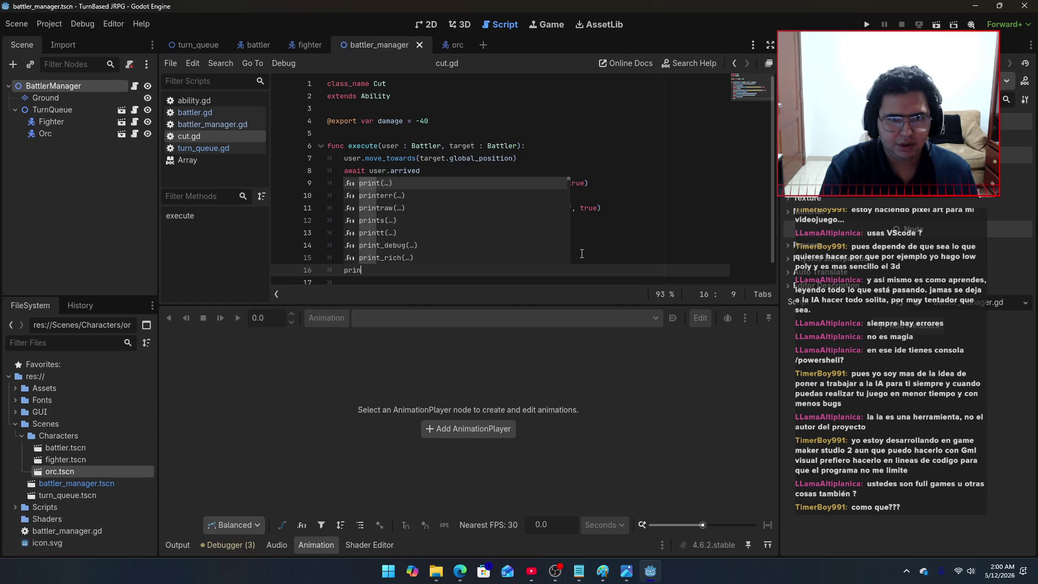
{"action": "key", "text": "Return"}
{"action": "type", "text": "\"Llego"}
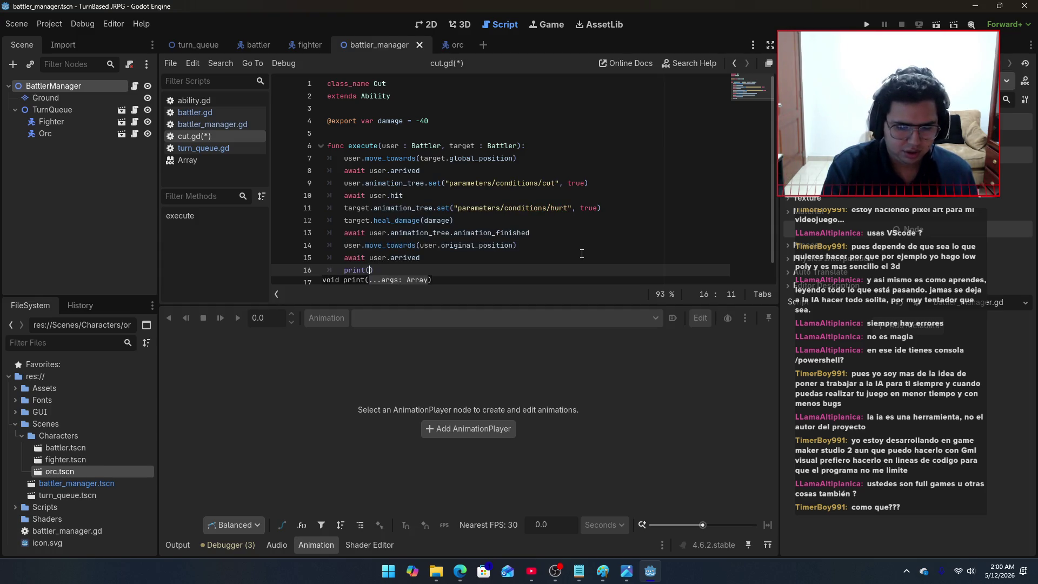
{"action": "key", "text": "ctrl+s"}
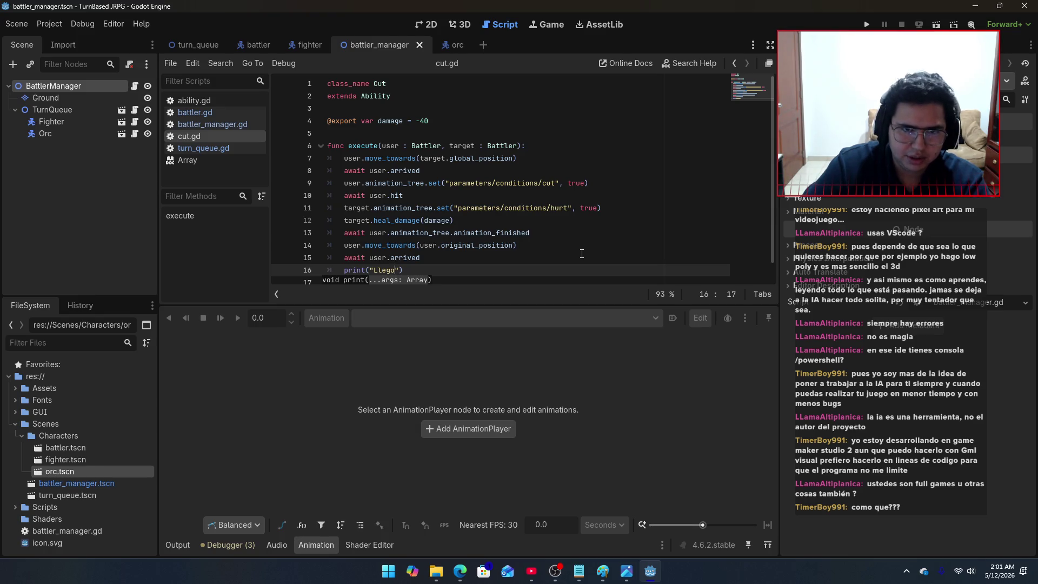
Step: Run the battle to test the Cut ability, then stop it once 'Orc turn!' and 'Llego' are logged
{"action": "left_click", "coordinate": [868, 26]}
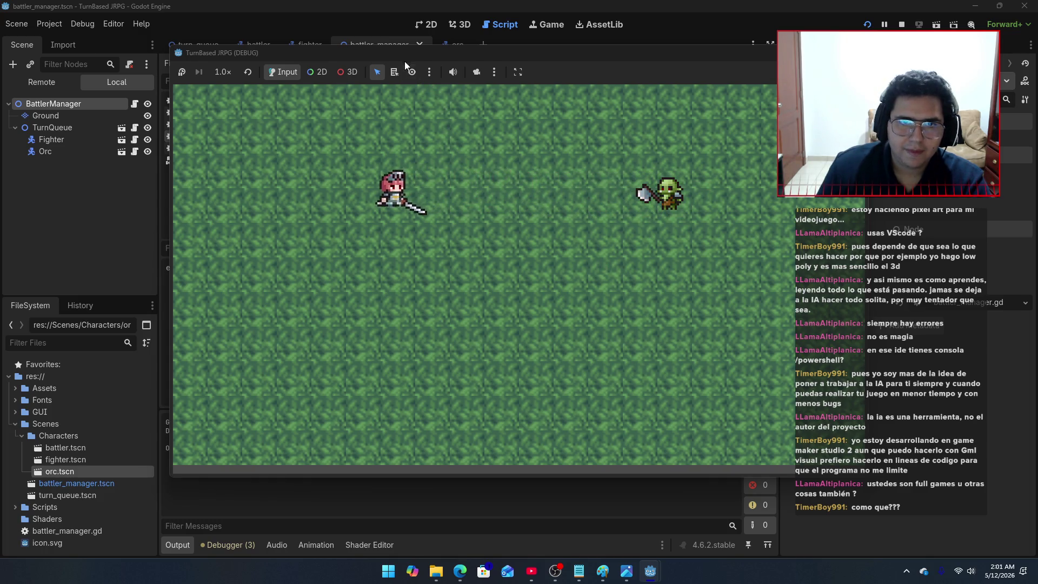
{"action": "mouse_move", "coordinate": [452, 53]}
{"action": "left_mouse_down"}
{"action": "mouse_move", "coordinate": [597, 56]}
{"action": "mouse_move", "coordinate": [469, 82]}
{"action": "left_mouse_up"}
{"action": "key", "text": "F8"}
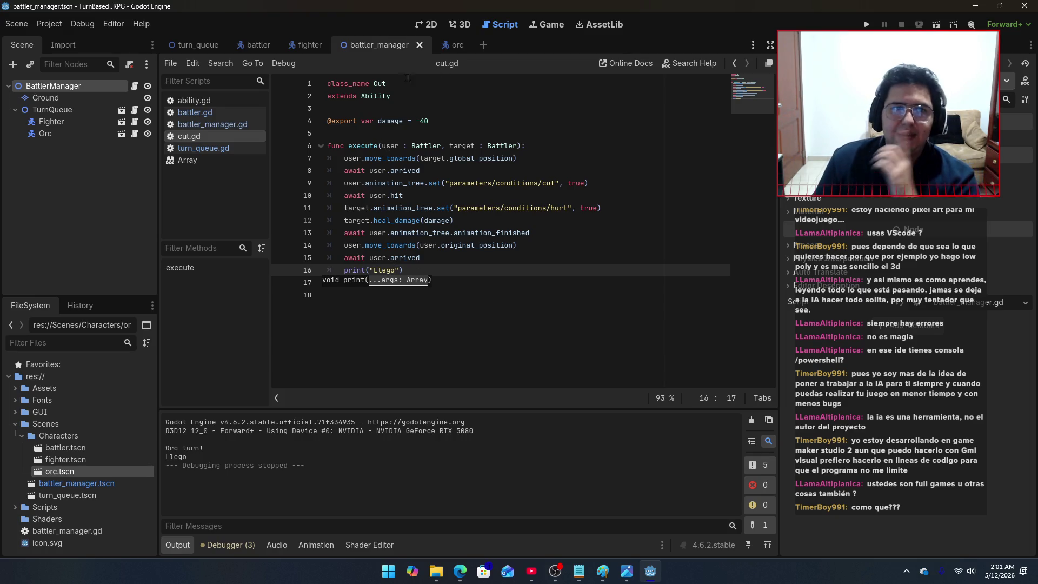
Step: In battler.gd, move the velocity line under a new else after line 63, save, and rerun
{"action": "left_click", "coordinate": [195, 112]}
{"action": "scroll", "coordinate": [439, 190], "scroll_direction": "up", "scroll_amount": 10}
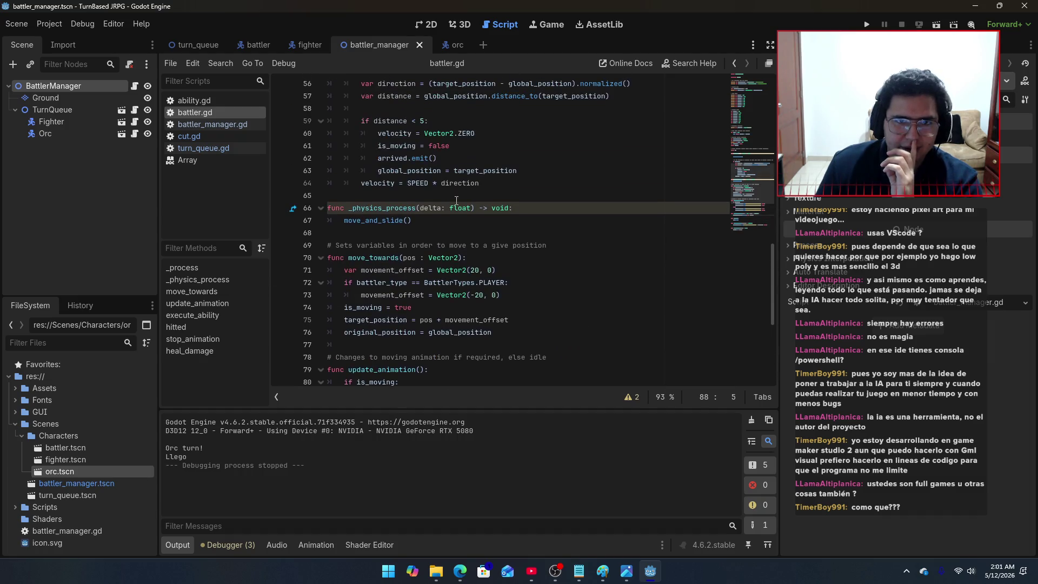
{"action": "scroll", "coordinate": [455, 234], "scroll_direction": "down", "scroll_amount": 3}
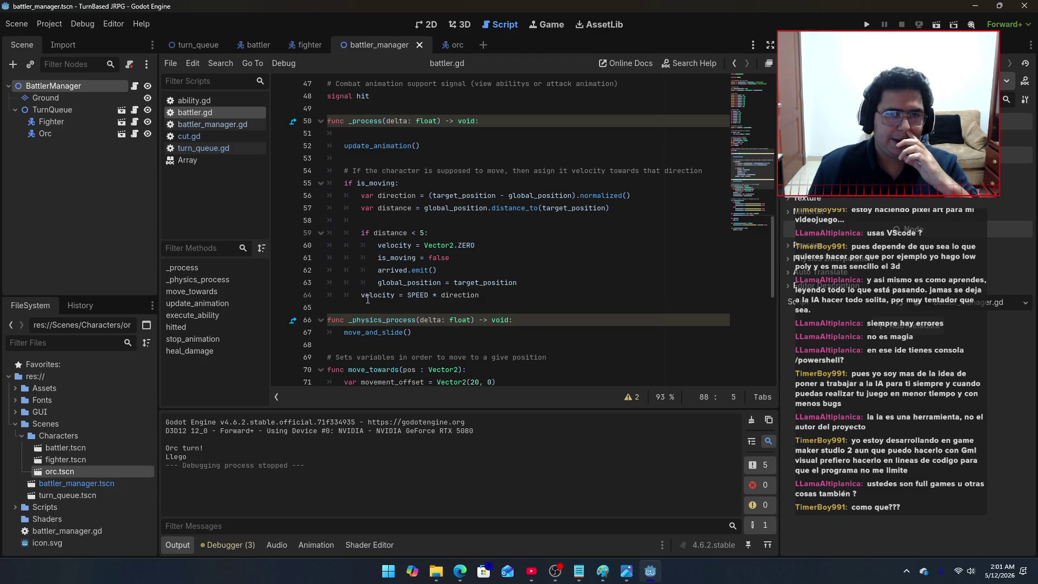
{"action": "left_click", "coordinate": [526, 281]}
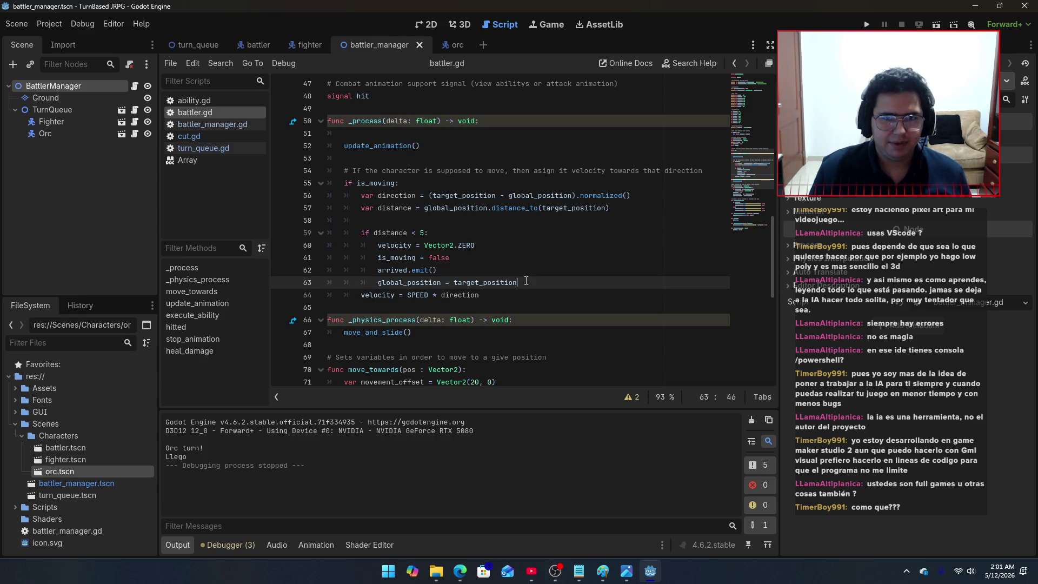
{"action": "key", "text": "Return"}
{"action": "type", "text": "else:"}
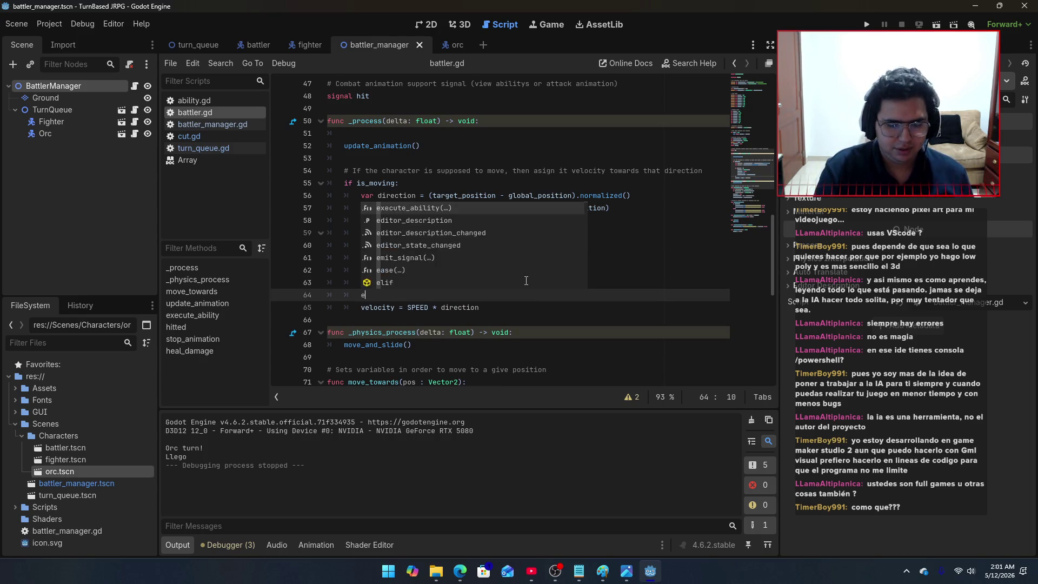
{"action": "left_click", "coordinate": [361, 308]}
{"action": "key", "text": "Tab"}
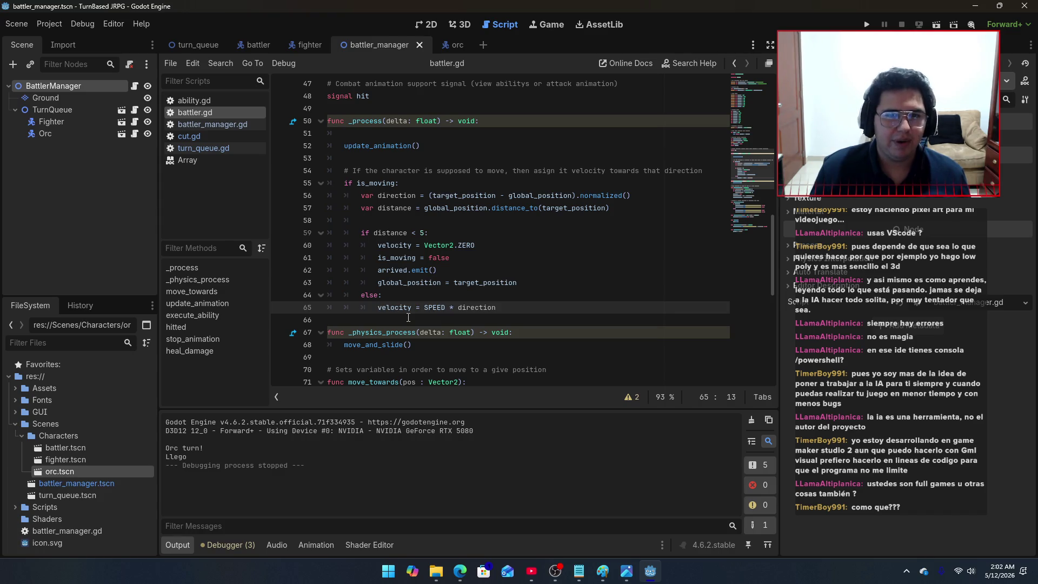
{"action": "key", "text": "ctrl+s"}
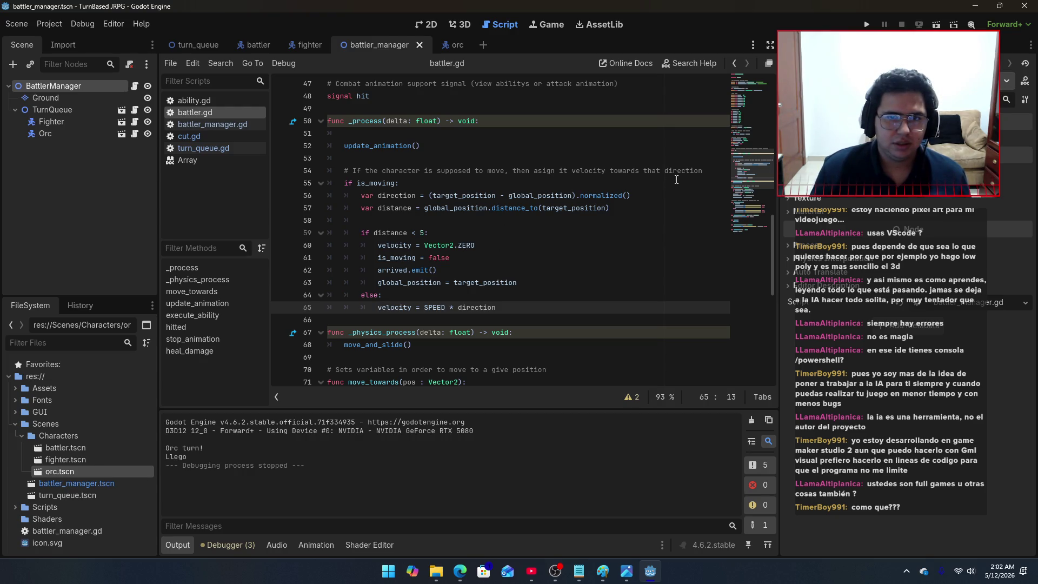
{"action": "left_click", "coordinate": [867, 25]}
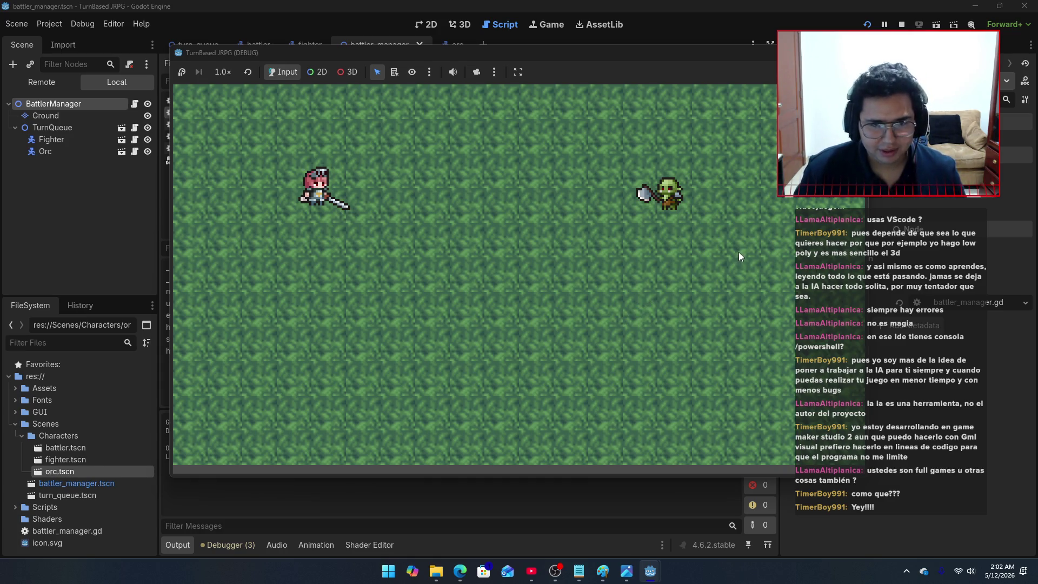
Step: Stop the game, run the battle once more to watch the fighter and orc, then stop it
{"action": "key", "text": "F8"}
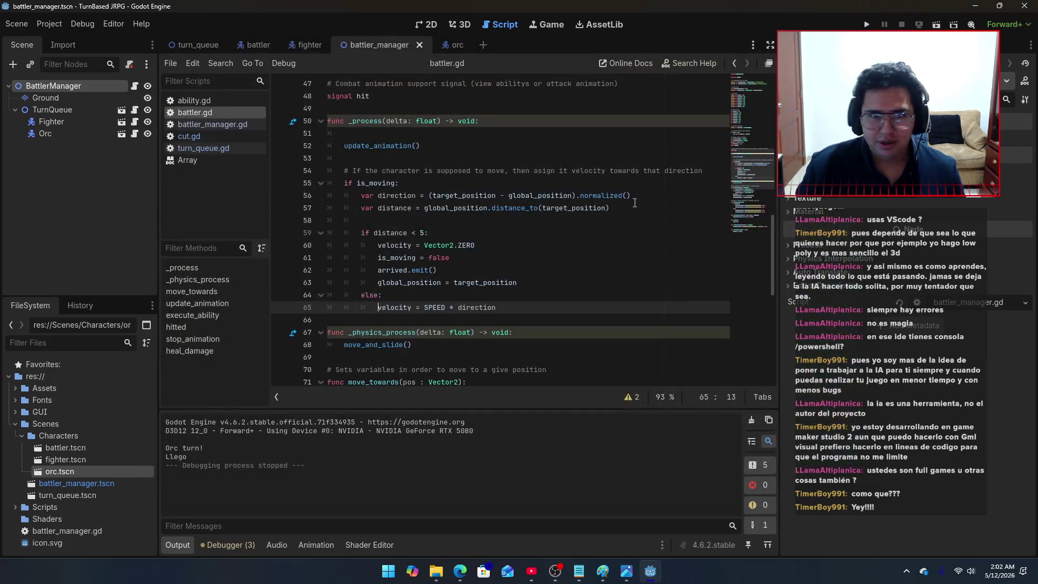
{"action": "scroll", "coordinate": [549, 241], "scroll_direction": "down", "scroll_amount": 5}
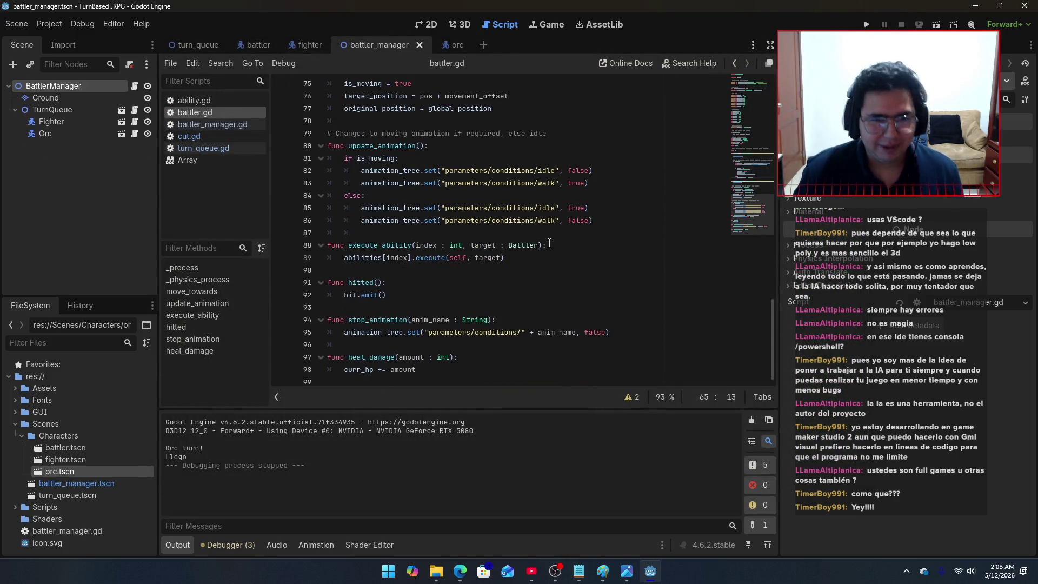
{"action": "left_click", "coordinate": [868, 24]}
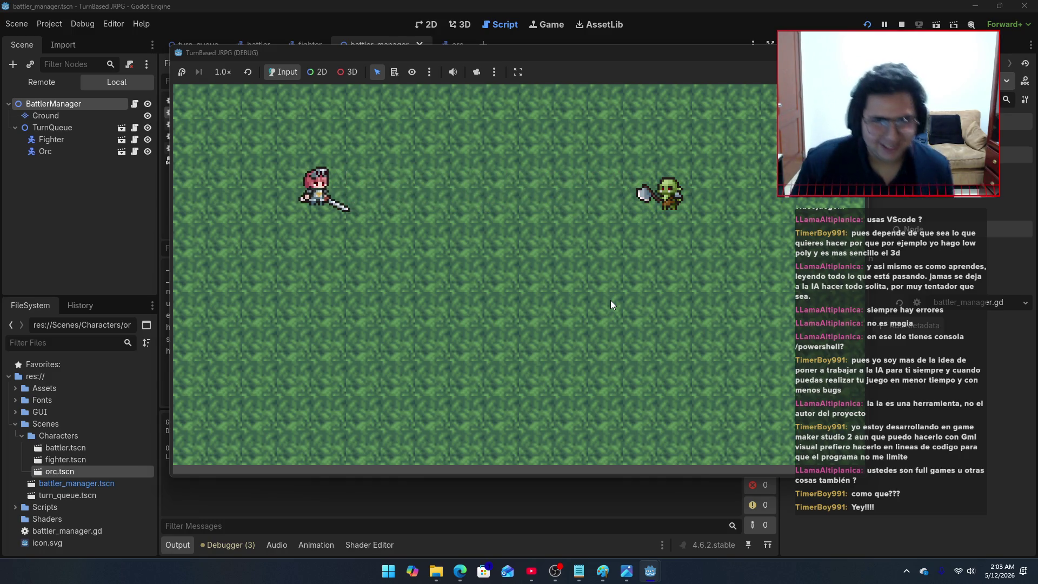
{"action": "key", "text": "F8"}
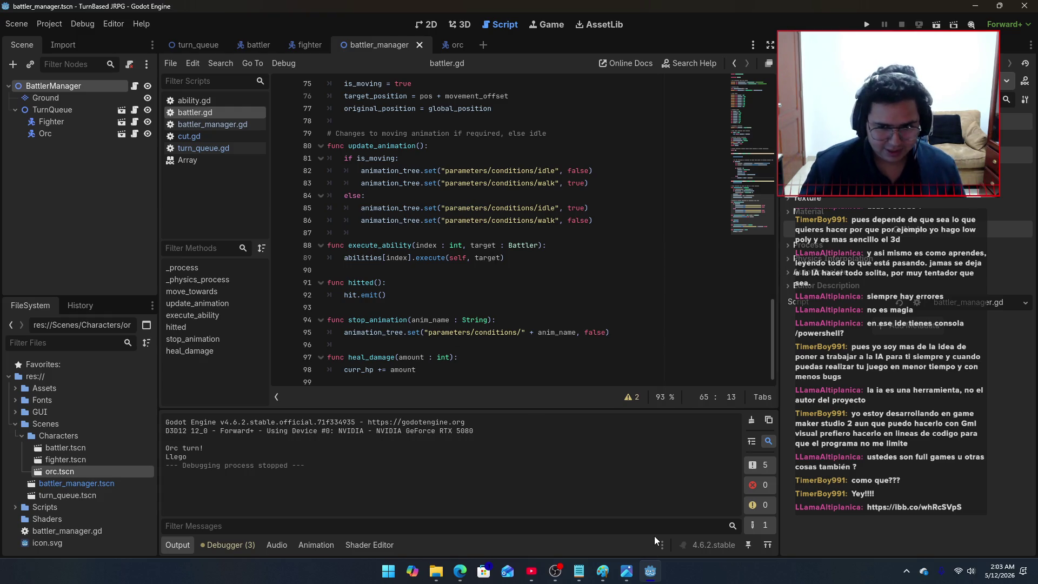
Step: Open the ibb.co screenshot link from chat and scroll through the imgbb image page
{"action": "left_click", "coordinate": [559, 578]}
{"action": "left_click", "coordinate": [768, 475]}
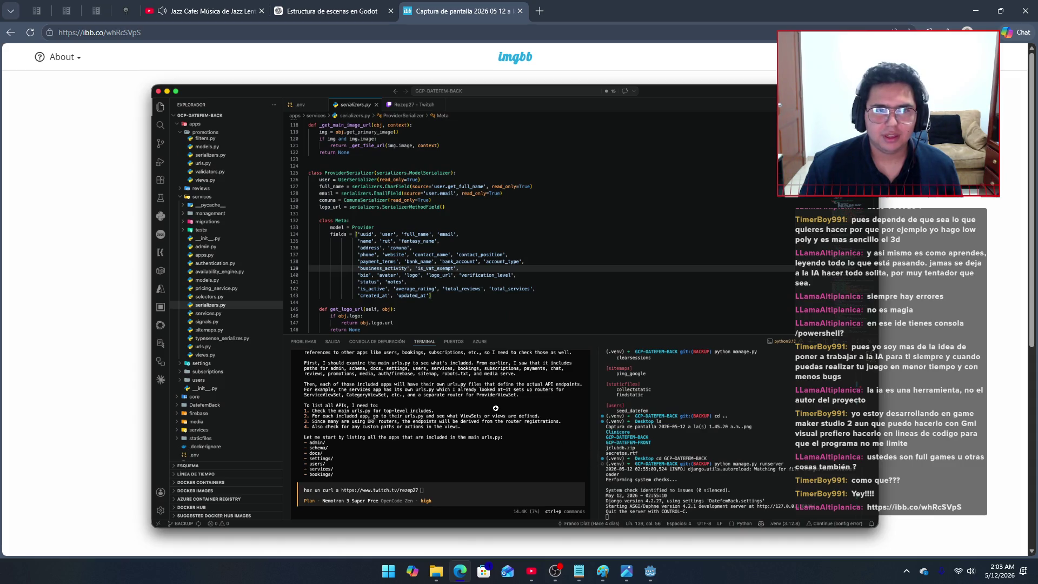
{"action": "scroll", "coordinate": [501, 389], "scroll_direction": "down", "scroll_amount": 3}
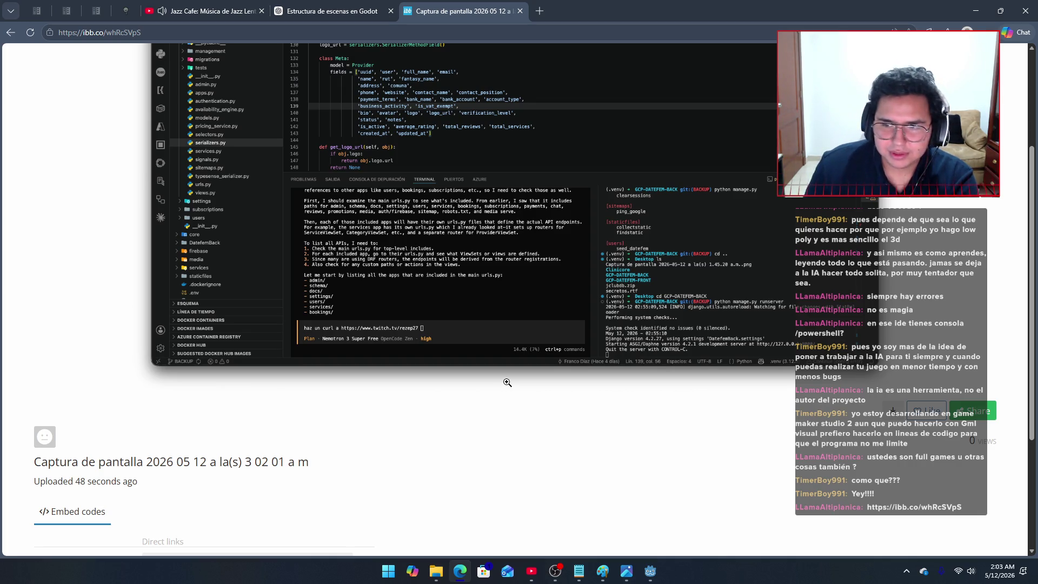
{"action": "scroll", "coordinate": [508, 382], "scroll_direction": "up", "scroll_amount": 3}
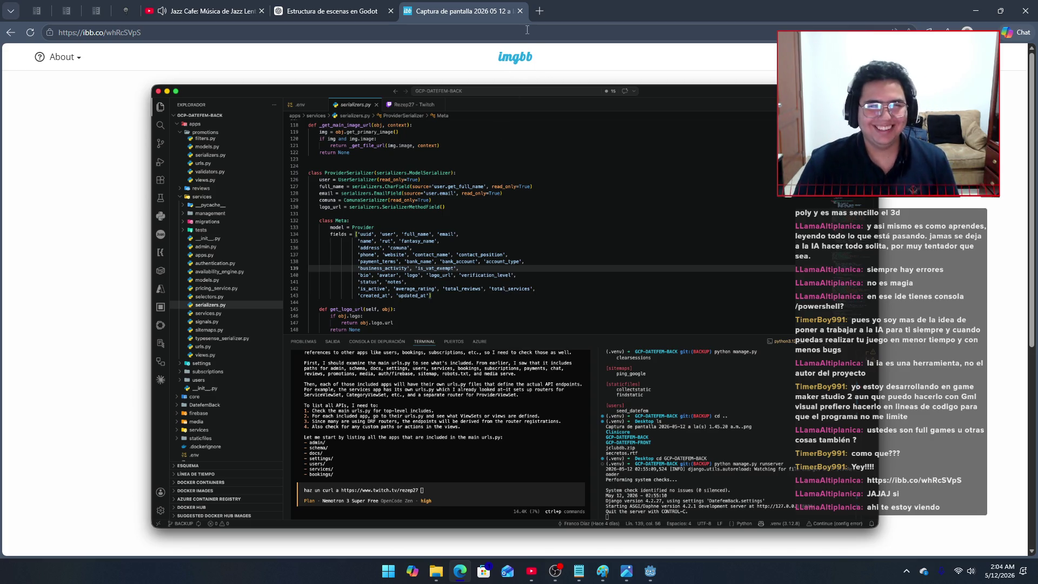
Step: Close the imgbb page, then minimize the ChatGPT, OBS, Godot and Games folder windows
{"action": "left_click", "coordinate": [521, 11]}
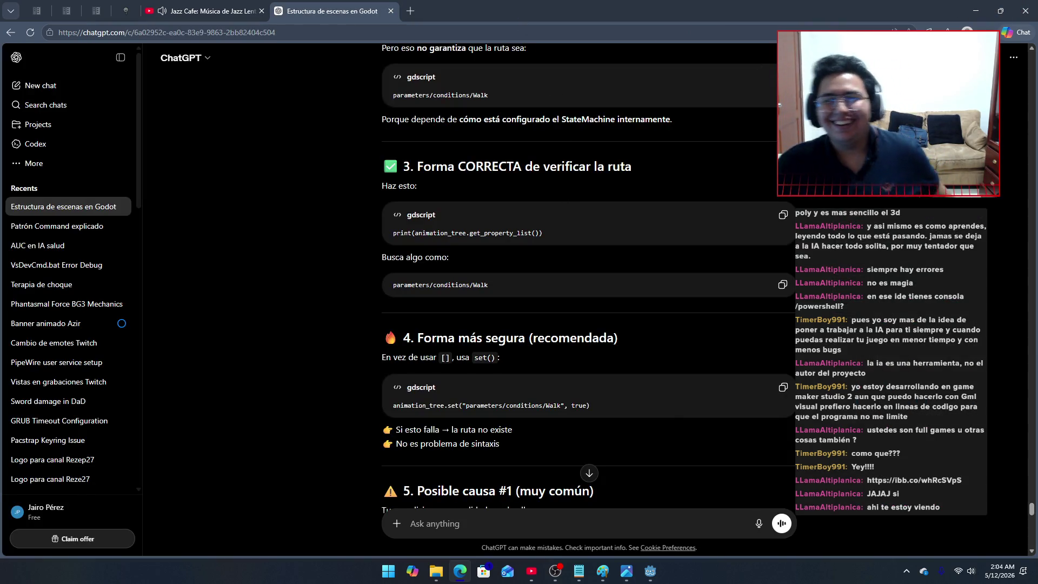
{"action": "scroll", "coordinate": [665, 247], "scroll_direction": "down", "scroll_amount": 7}
{"action": "scroll", "coordinate": [665, 250], "scroll_direction": "down", "scroll_amount": 15}
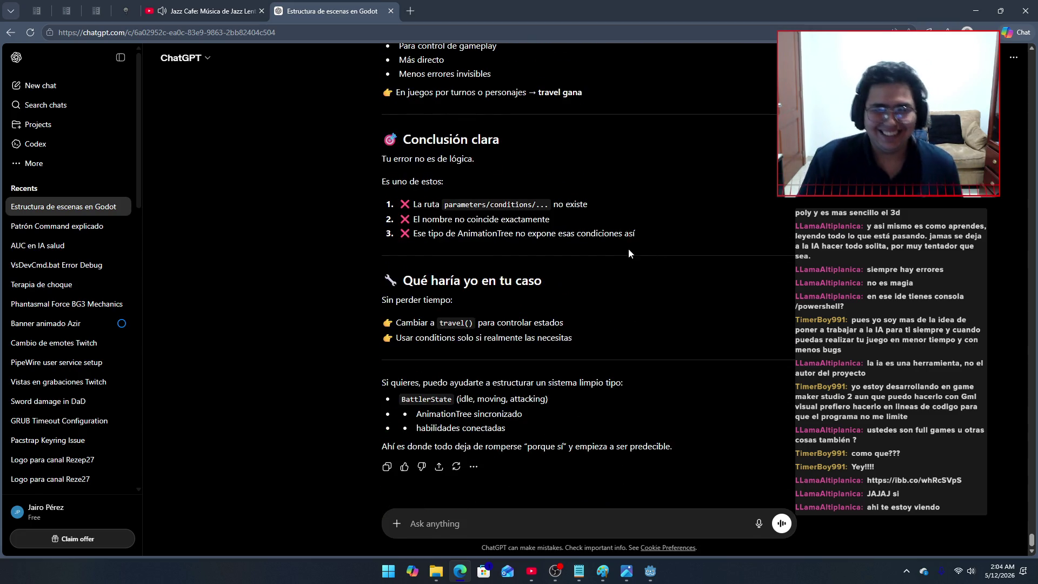
{"action": "left_click", "coordinate": [974, 11]}
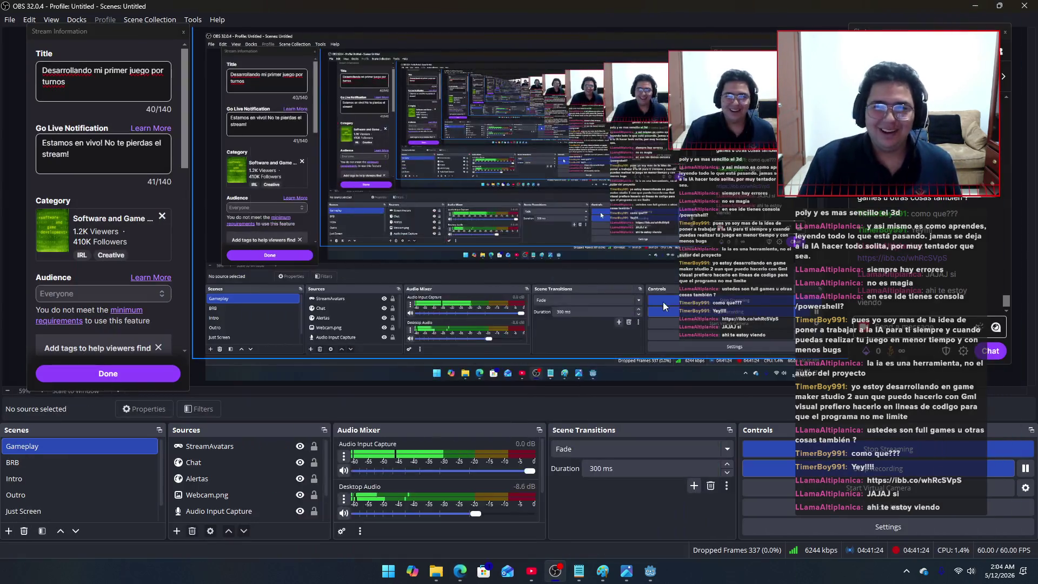
{"action": "left_click", "coordinate": [975, 8]}
{"action": "left_click", "coordinate": [971, 7]}
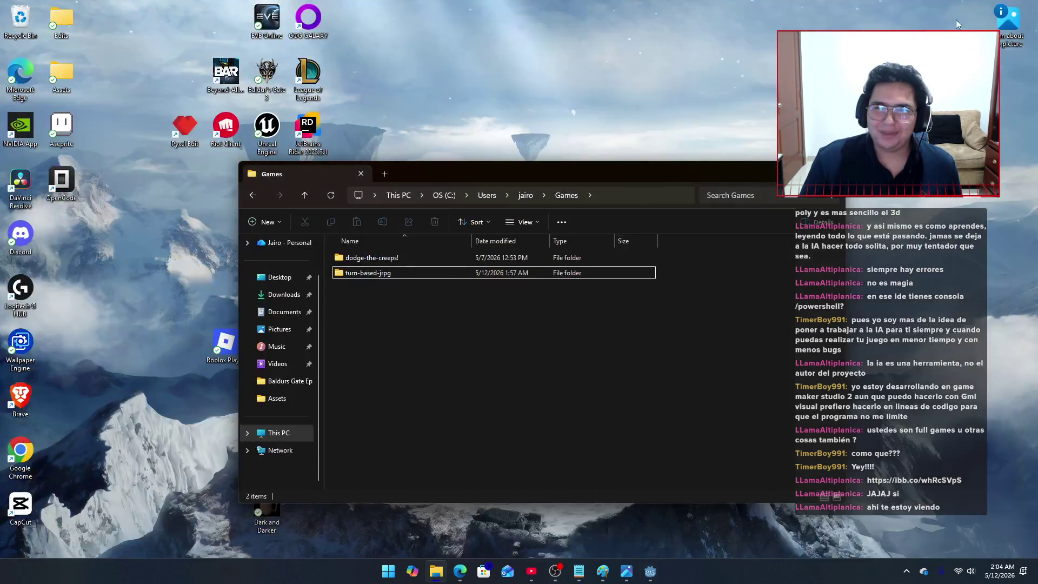
{"action": "left_click", "coordinate": [728, 169]}
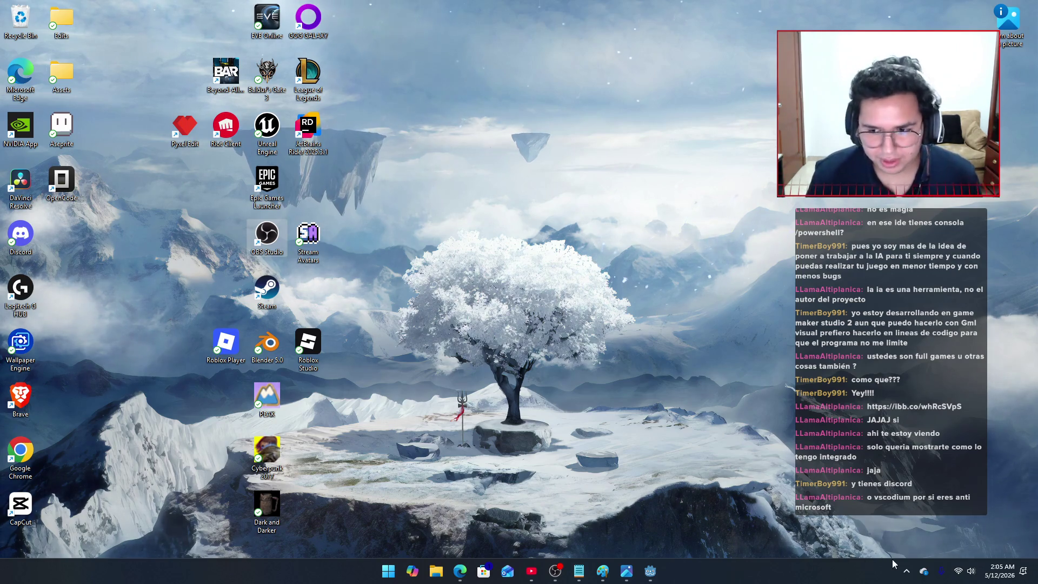
Step: Open Discord from the system tray and bring up your full user profile
{"action": "left_click", "coordinate": [907, 571]}
{"action": "left_click", "coordinate": [907, 517]}
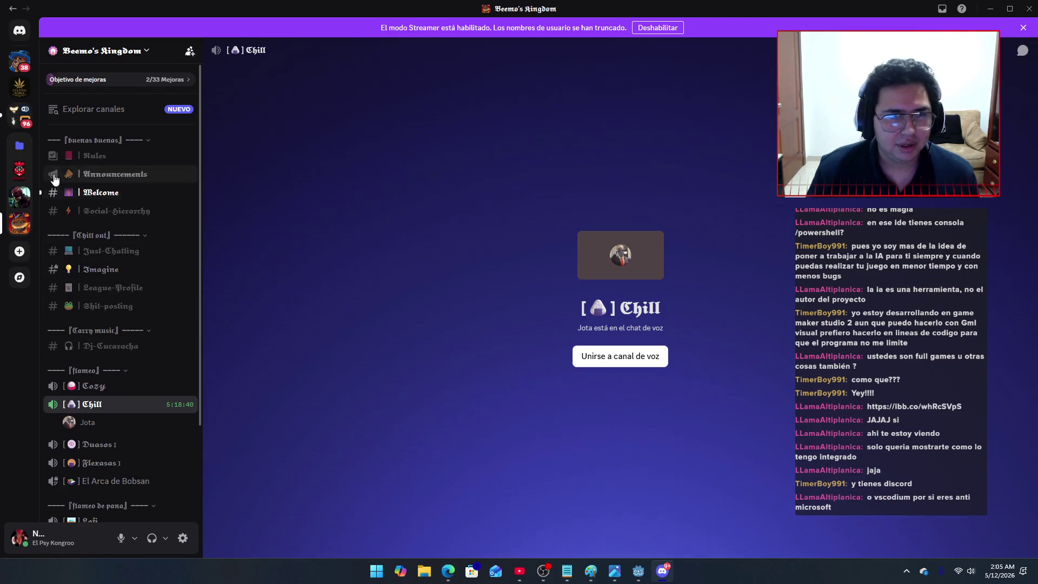
{"action": "left_click", "coordinate": [39, 535]}
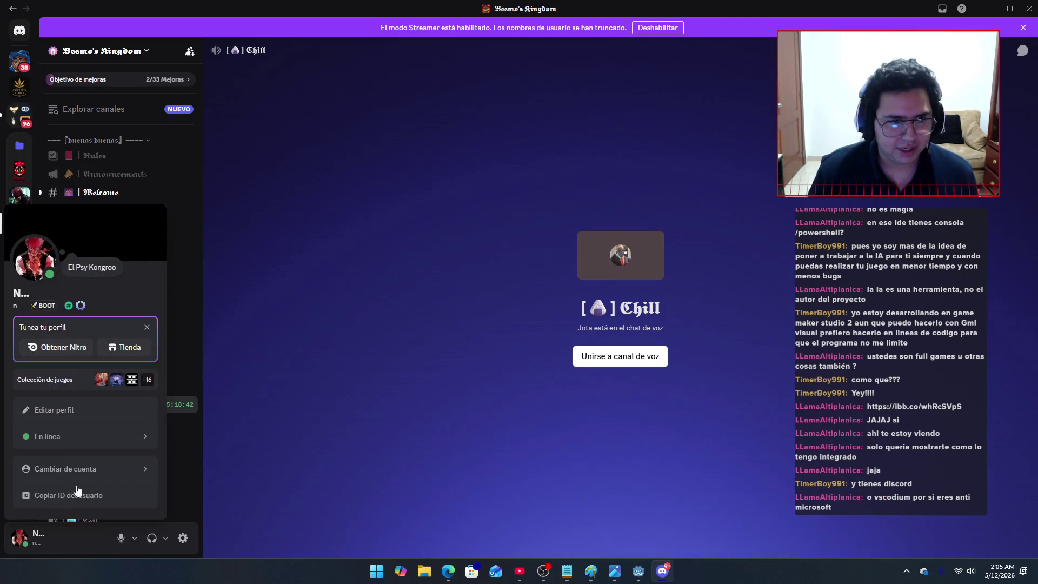
{"action": "left_click", "coordinate": [32, 267]}
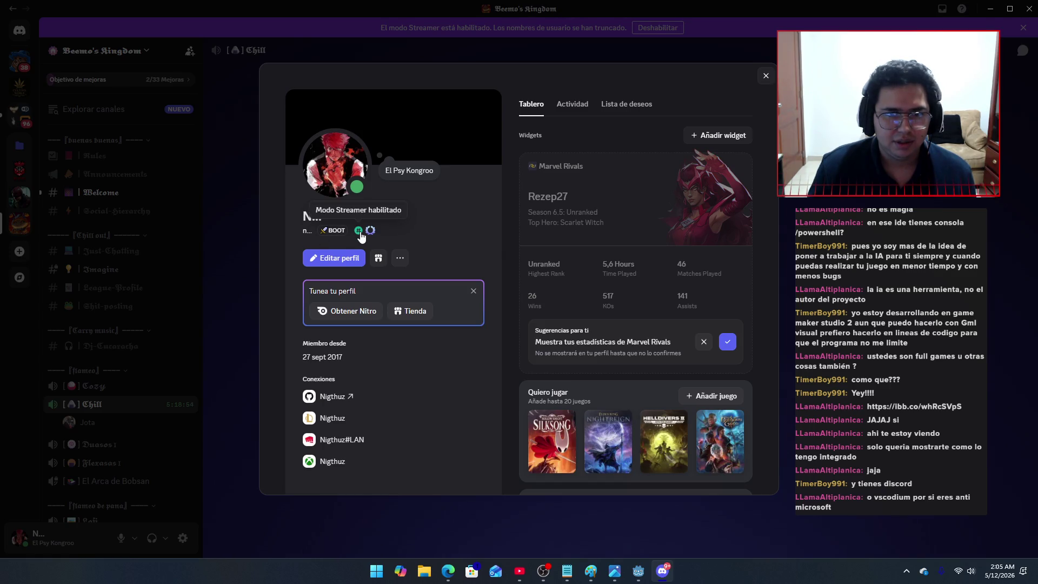
Step: Paste the copied print line into a new Notepad tab, then undo it
{"action": "left_click", "coordinate": [567, 571]}
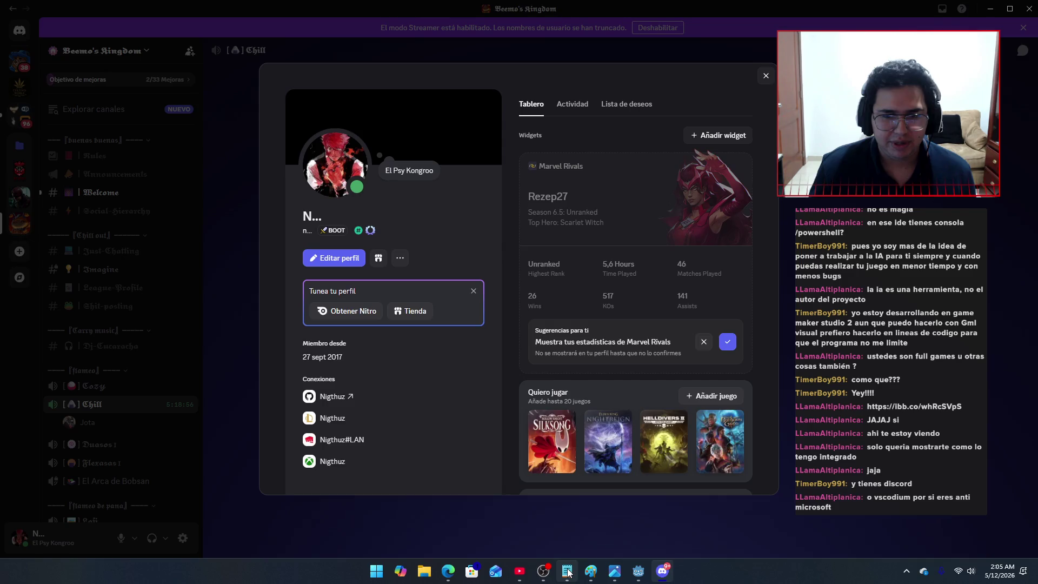
{"action": "left_click", "coordinate": [297, 113]}
{"action": "type", "text": "print(\"Orc turn!\")"}
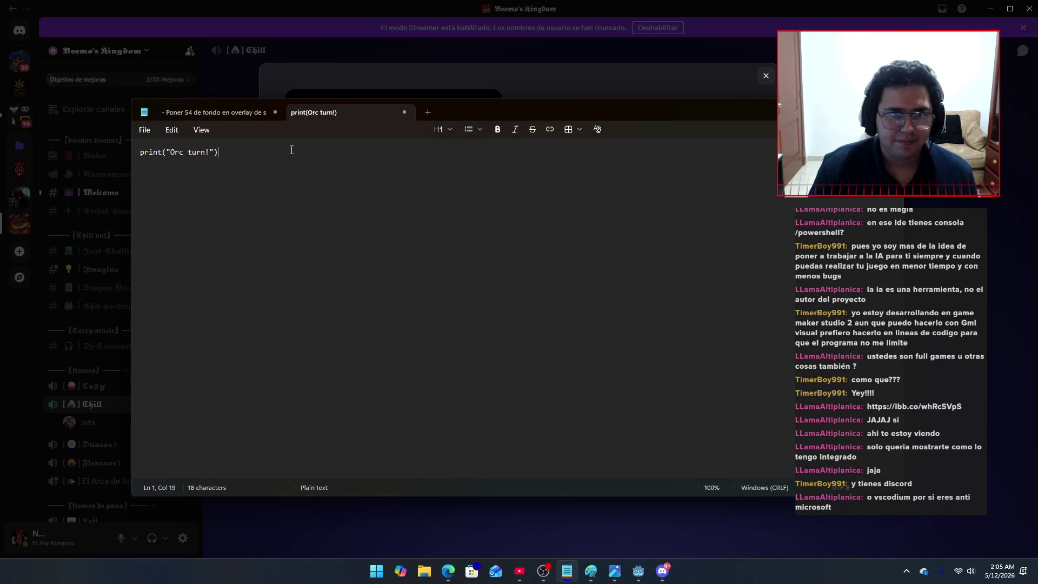
{"action": "key", "text": "ctrl+z"}
{"action": "key", "text": "alt+Tab"}
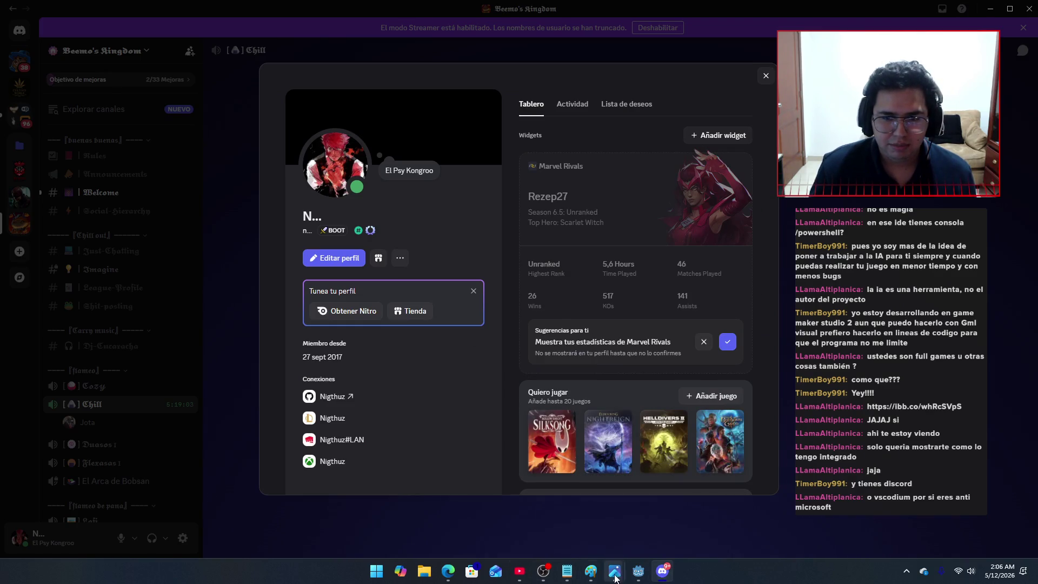
Step: In OBS Studio, type your Discord username tag, then return to Discord
{"action": "left_click", "coordinate": [543, 571]}
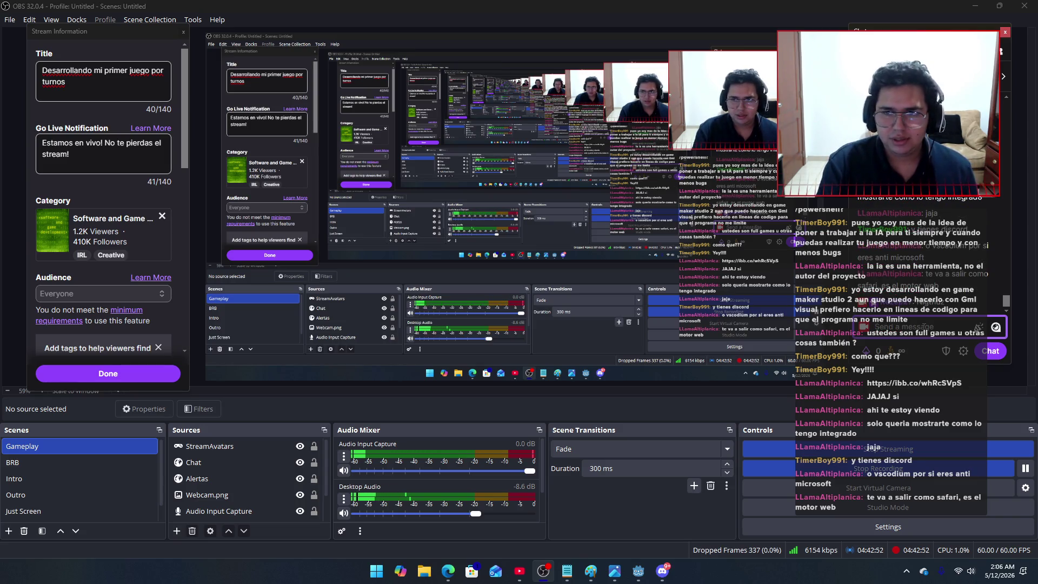
{"action": "type", "text": "N"}
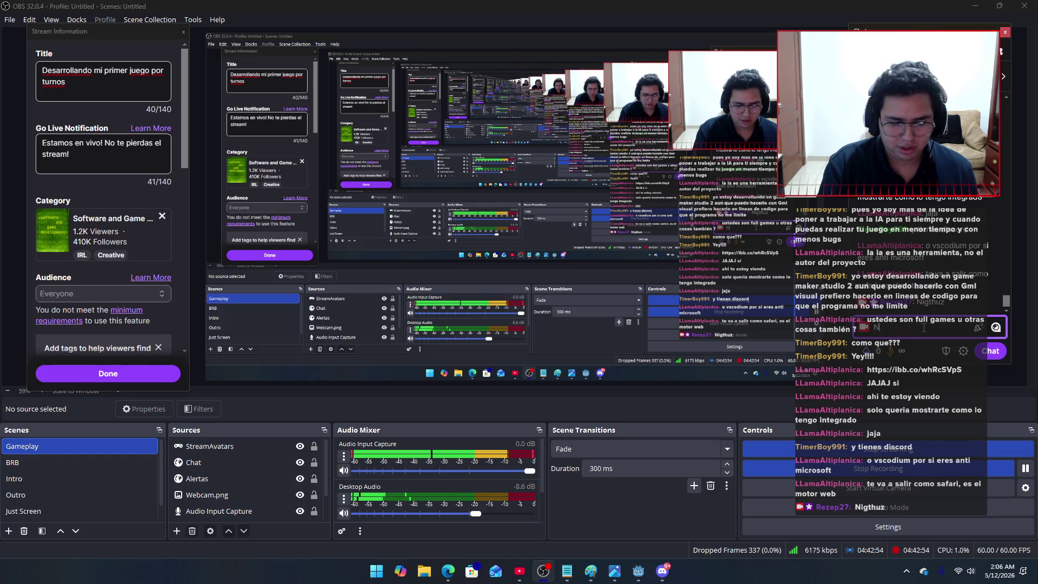
{"action": "type", "text": "igthuz#"}
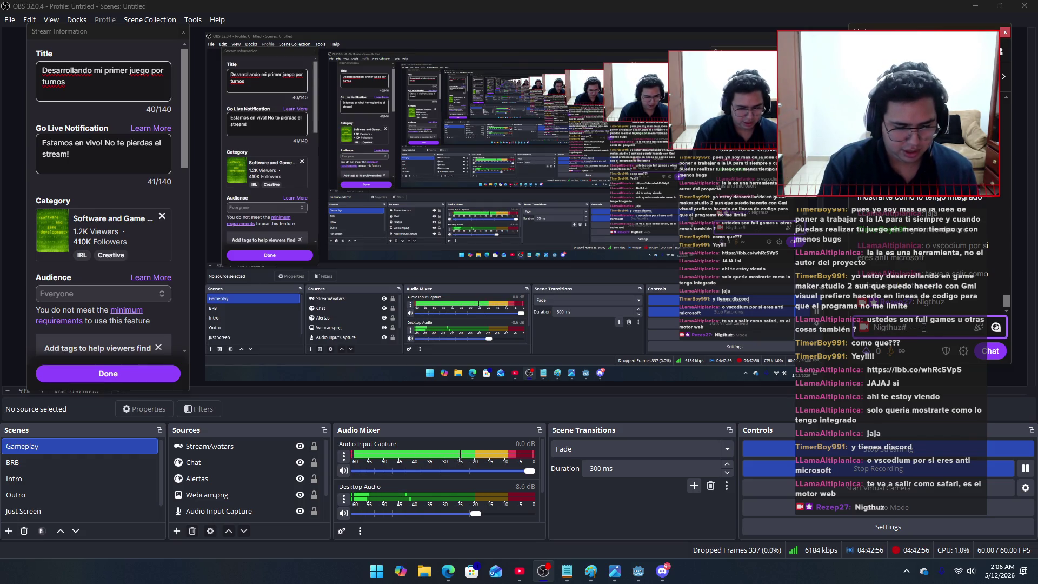
{"action": "type", "text": "6989"}
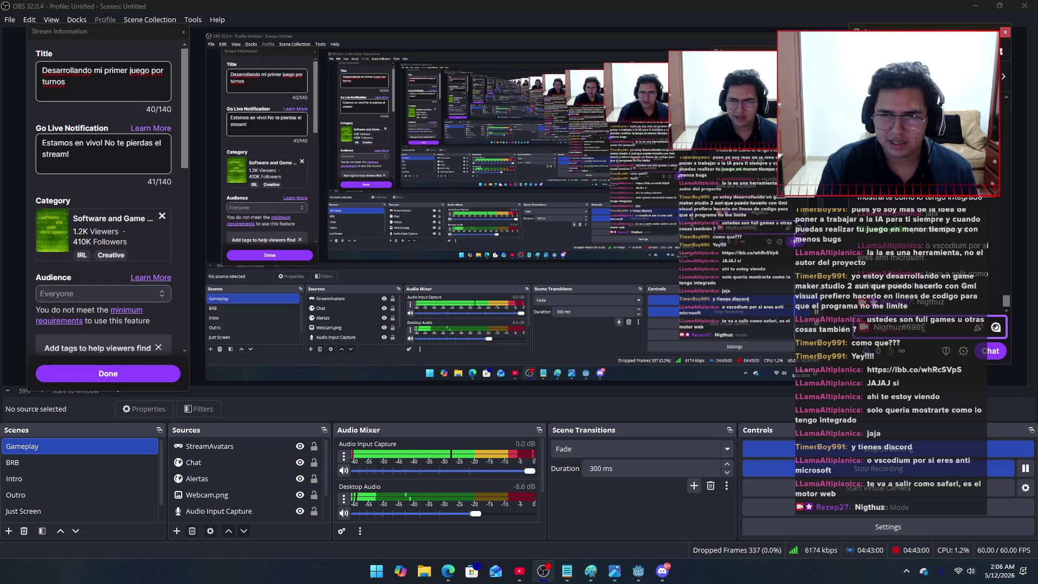
{"action": "key", "text": "alt+Tab"}
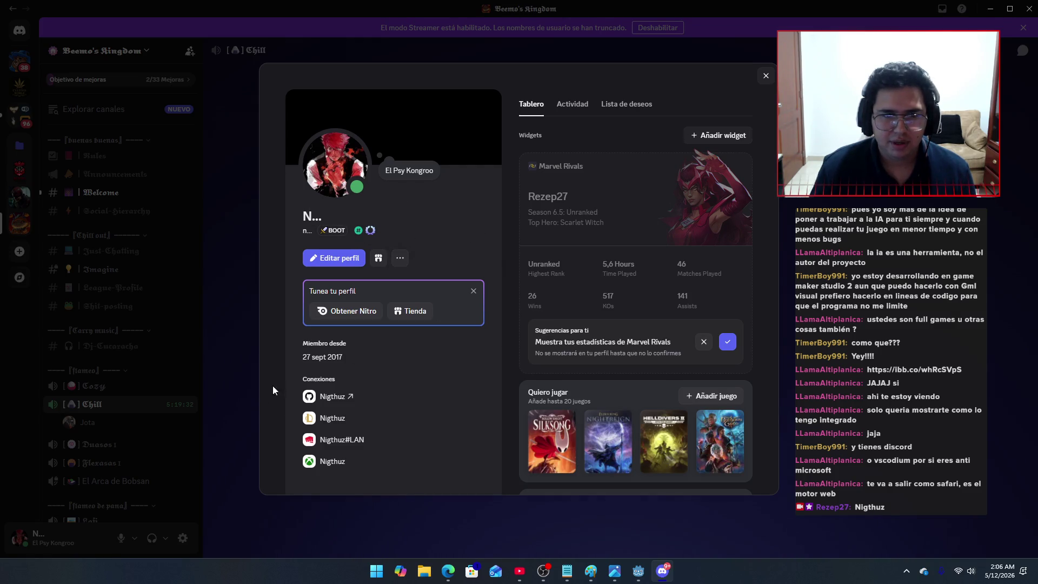
Step: Open Discord User Settings and search the settings for 'stream'
{"action": "key", "text": "Escape"}
{"action": "left_click", "coordinate": [182, 539]}
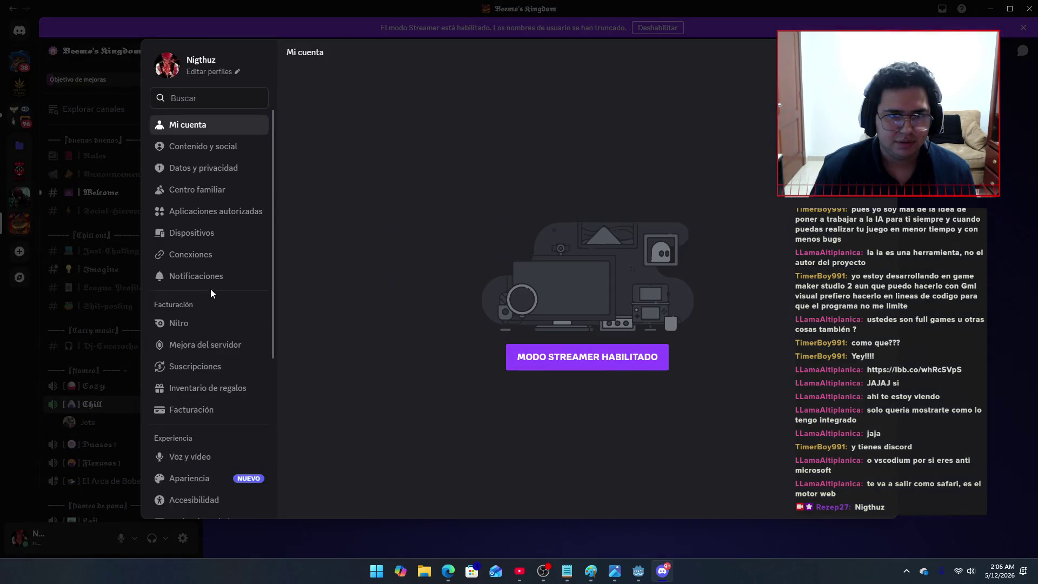
{"action": "left_click", "coordinate": [207, 104]}
{"action": "type", "text": "ste"}
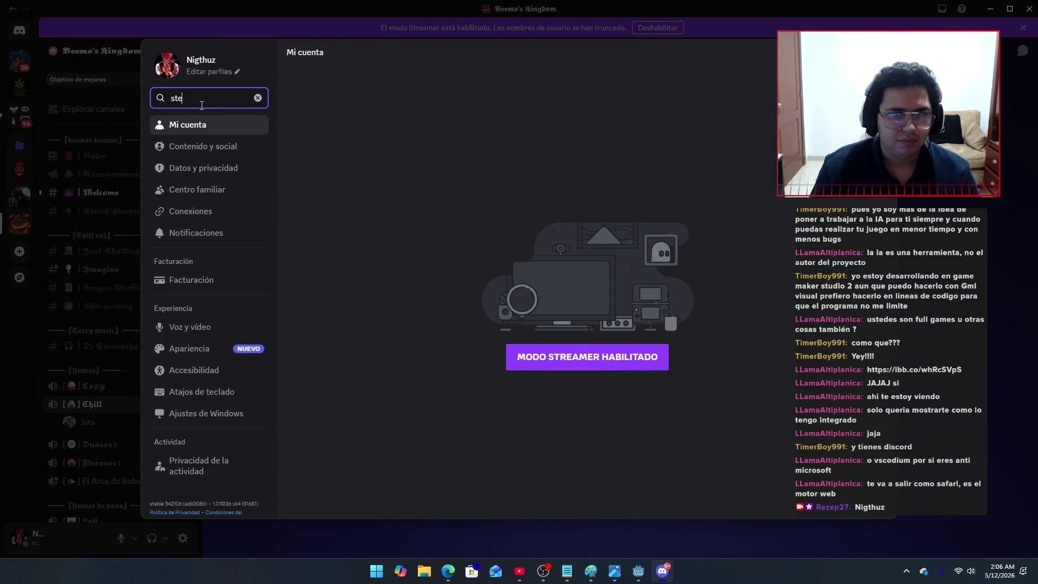
{"action": "key", "text": "BackSpace"}
{"action": "type", "text": "rea"}
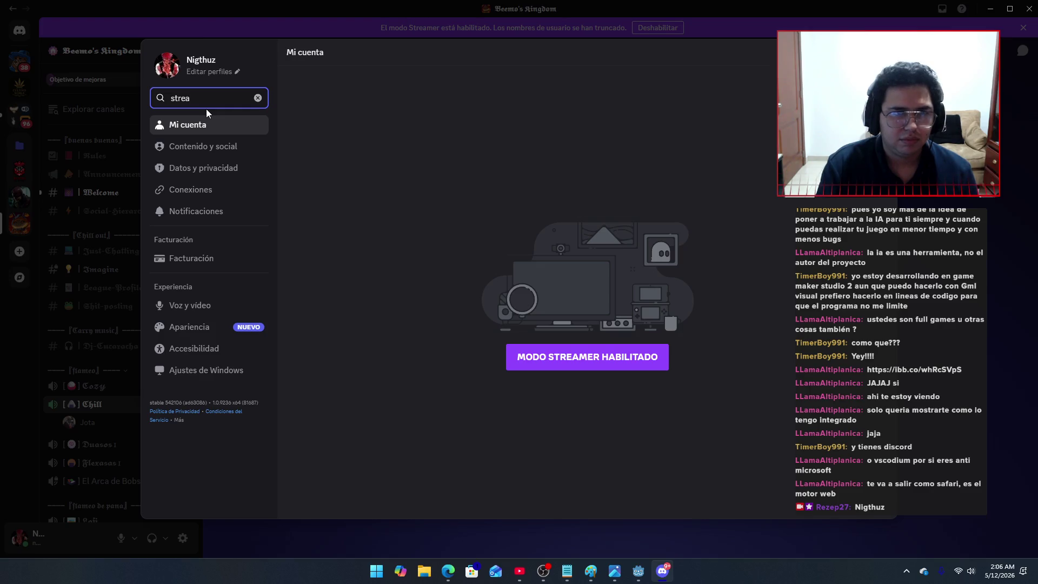
{"action": "type", "text": "mer"}
Step: Go to Apariencia and switch off 'Habilitar modo Streamer'
{"action": "left_click", "coordinate": [222, 130]}
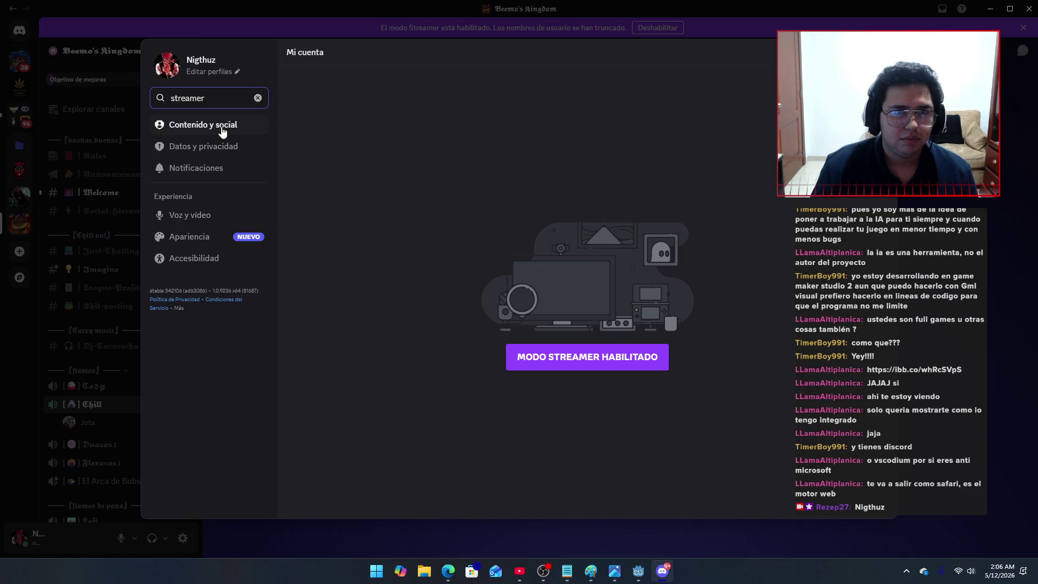
{"action": "left_click", "coordinate": [221, 143]}
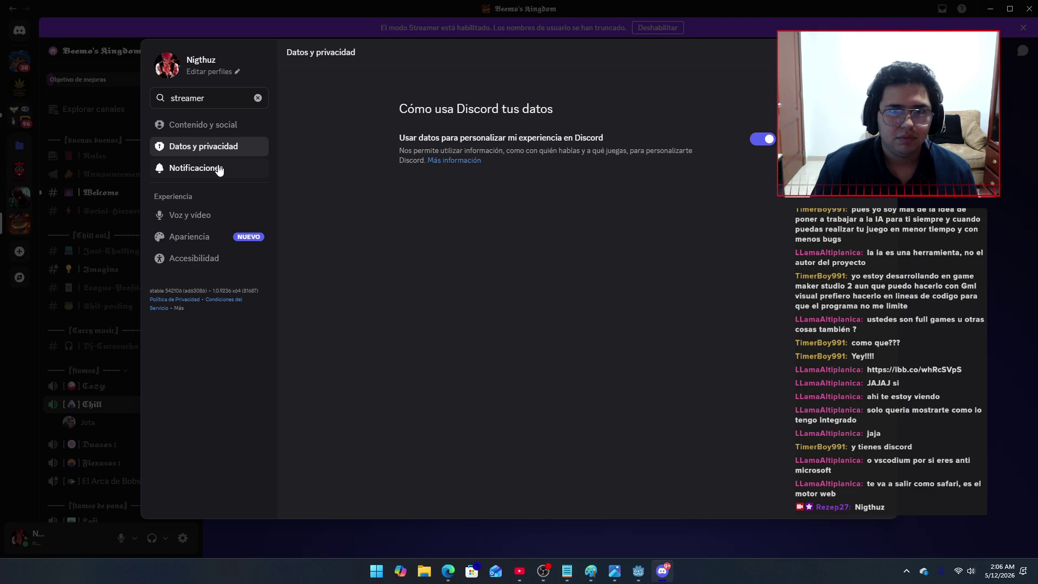
{"action": "left_click", "coordinate": [219, 169]}
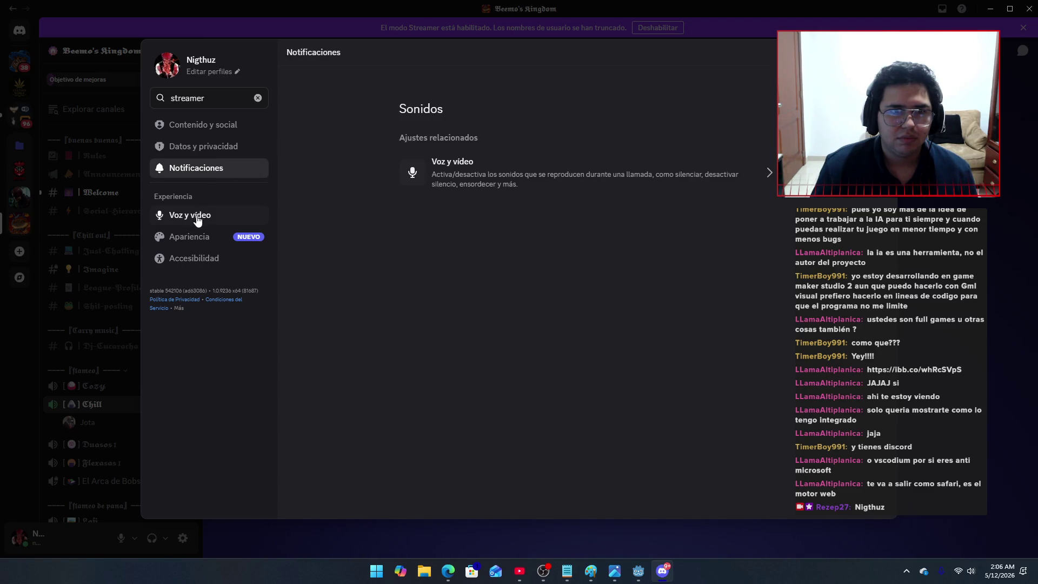
{"action": "left_click", "coordinate": [205, 238]}
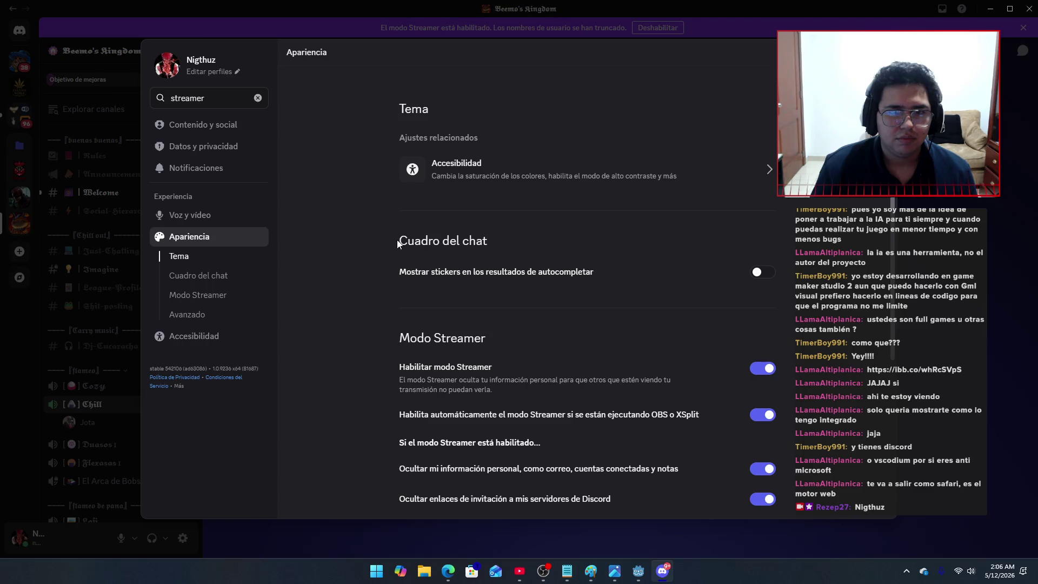
{"action": "scroll", "coordinate": [437, 259], "scroll_direction": "down", "scroll_amount": 2}
{"action": "left_click", "coordinate": [769, 260]}
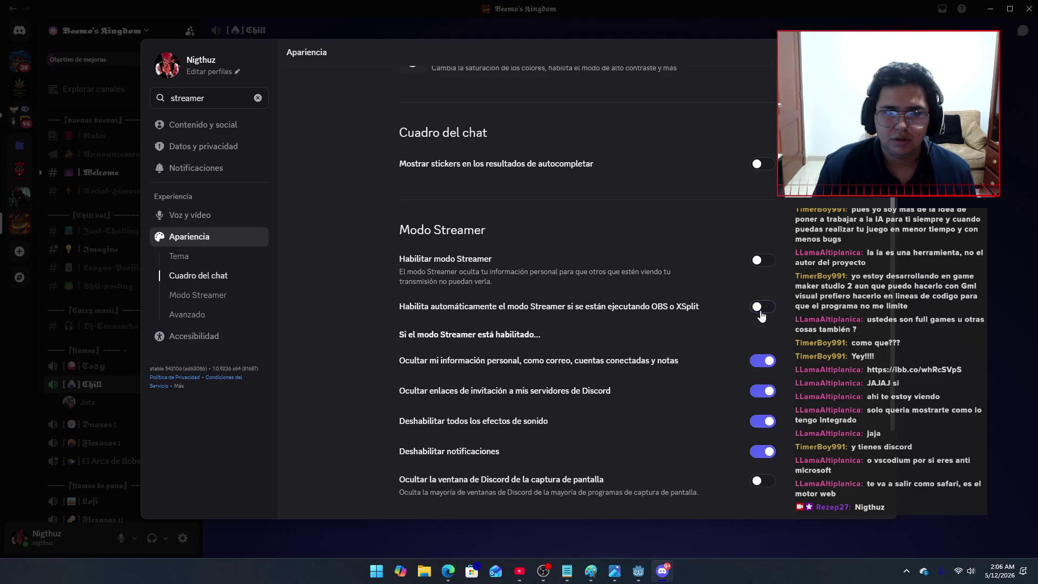
Step: Close the settings and open your full user profile again
{"action": "key", "text": "Escape"}
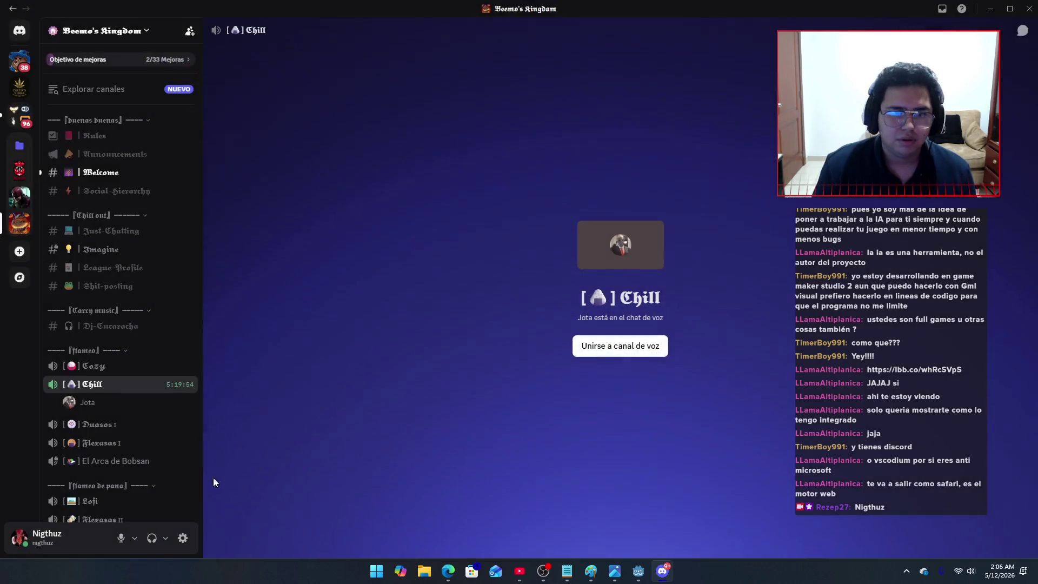
{"action": "left_click", "coordinate": [57, 541]}
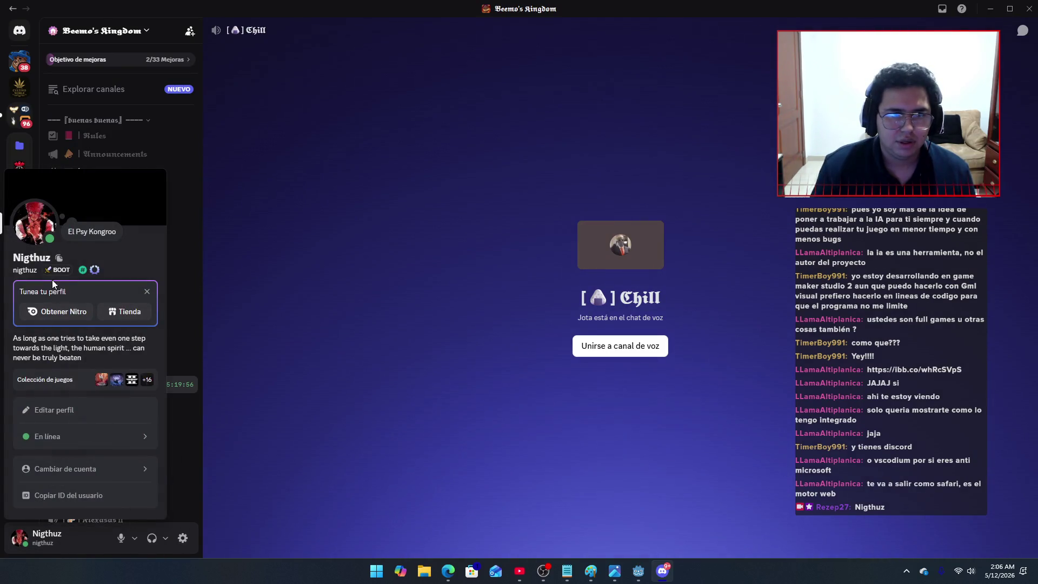
{"action": "left_click", "coordinate": [35, 258]}
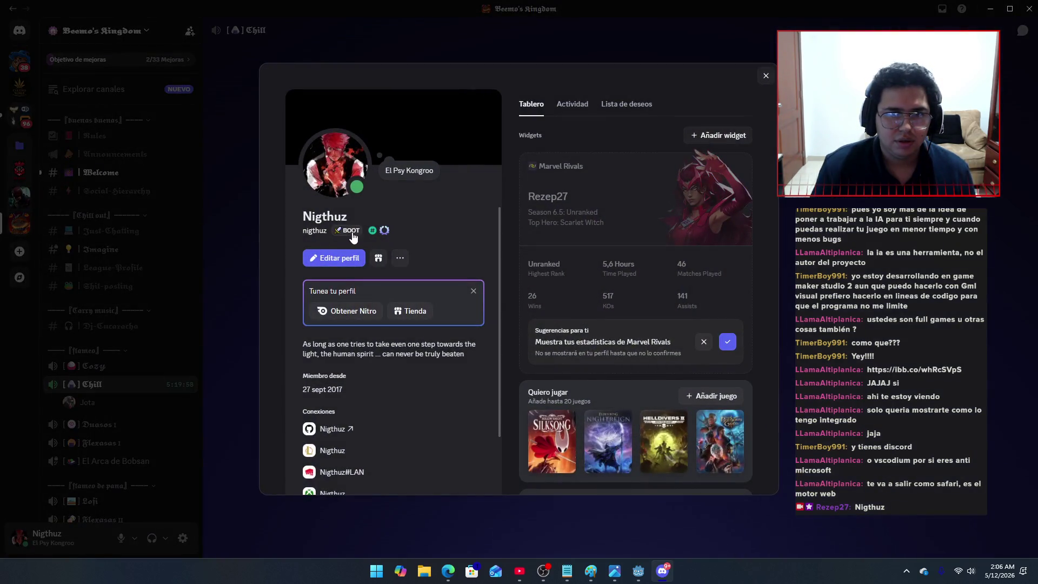
Step: Glance at OBS, close the profile, and go to the Friends and direct messages home
{"action": "key", "text": "alt+Tab"}
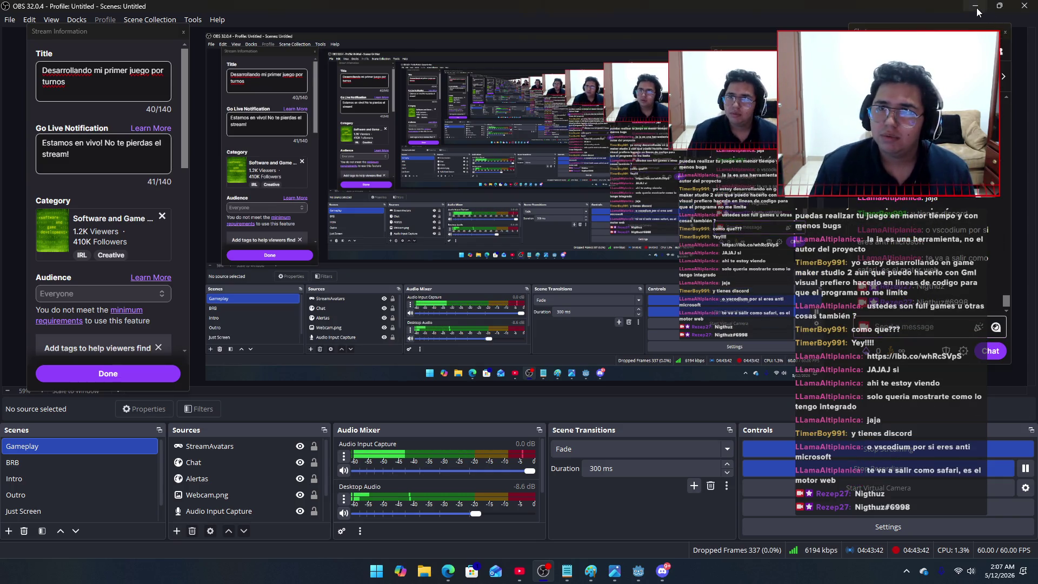
{"action": "key", "text": "alt+Tab"}
{"action": "key", "text": "Escape"}
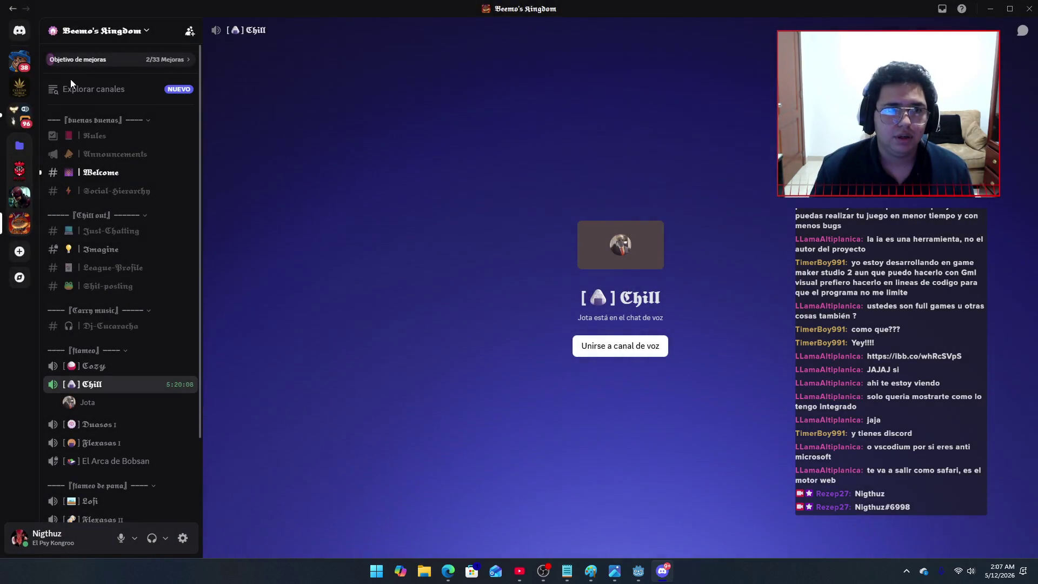
{"action": "left_click", "coordinate": [19, 31]}
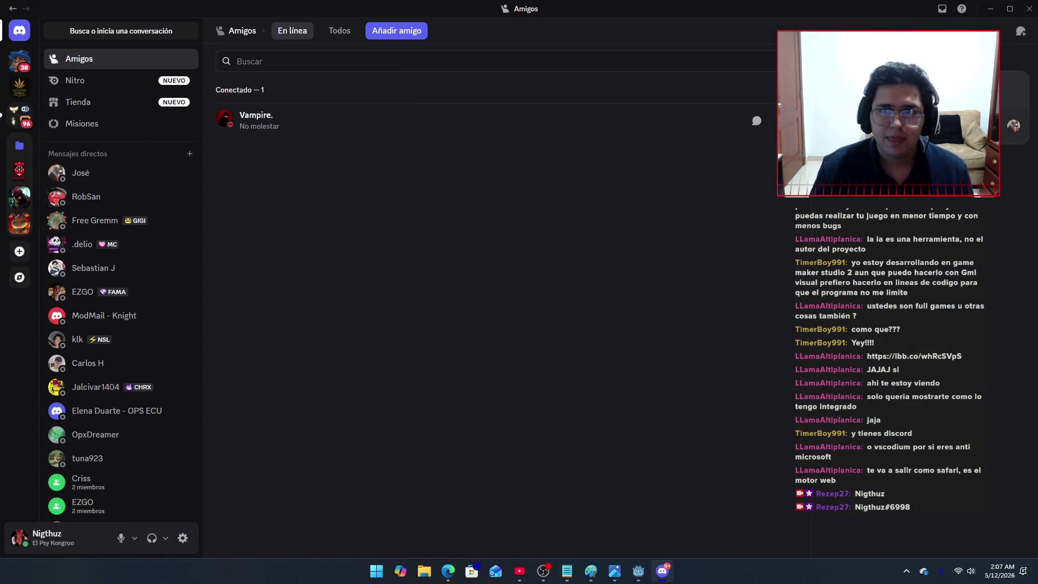